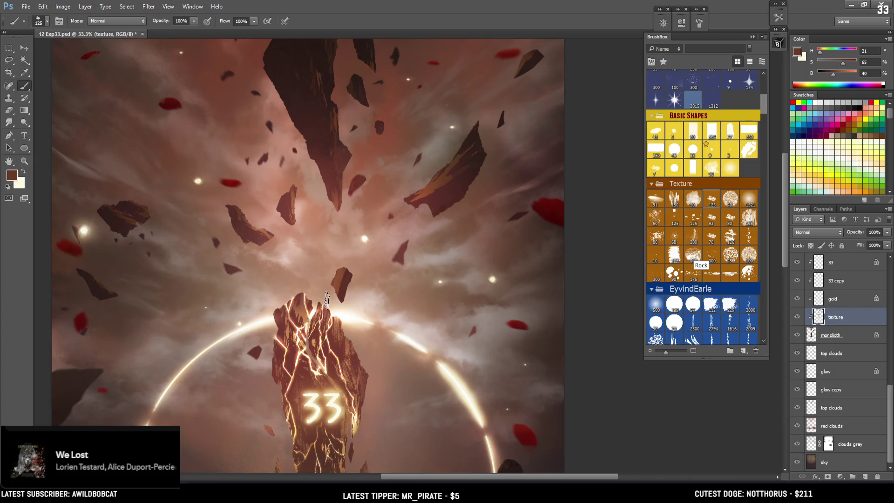
{"action": "key", "text": "bracketleft"}
- Zoom in on the floating rocks and alternate a smaller brush and eraser on the small rock
{"action": "key", "text": "e"}
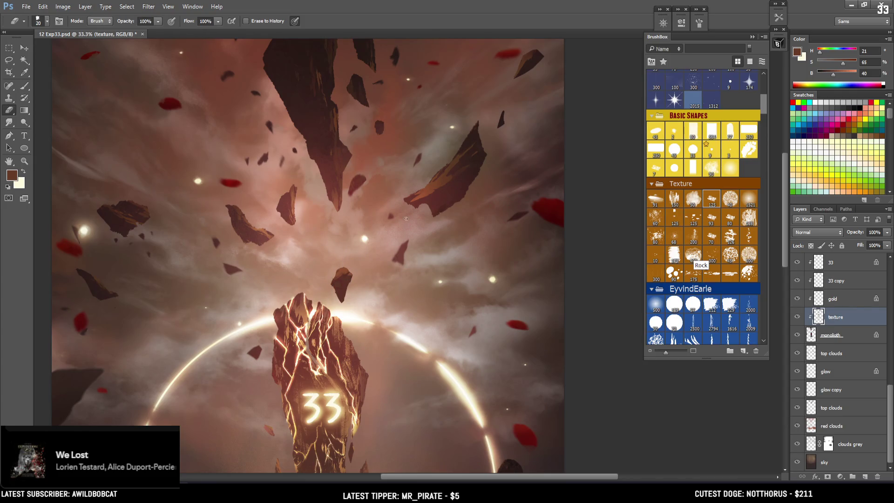
{"action": "key", "text": "ctrl+plus"}
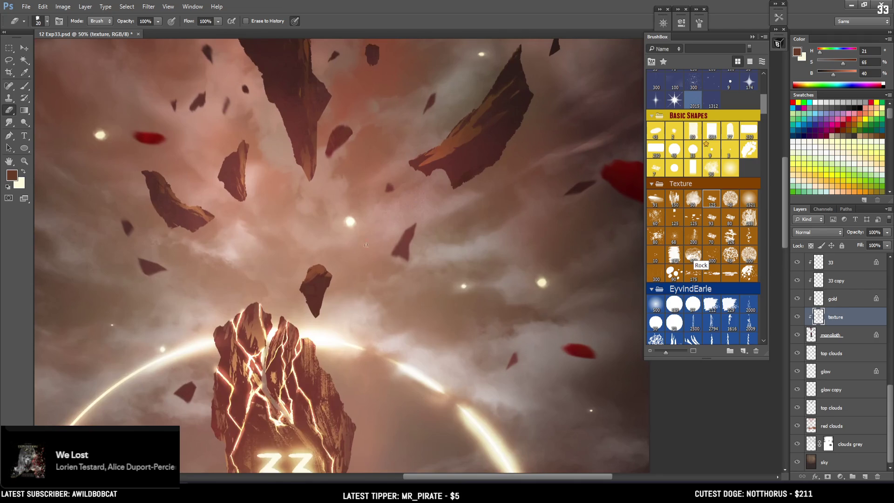
{"action": "key", "text": "b"}
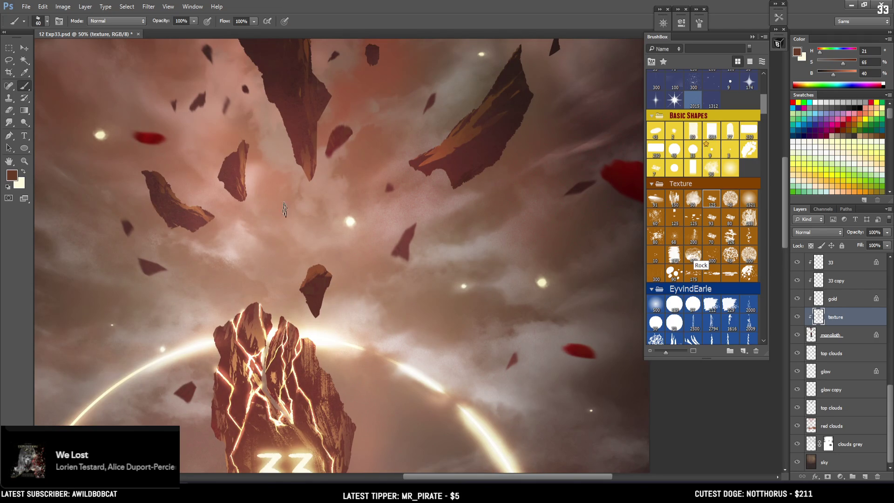
- Lasso part of the small rock and refine its texture with a small textured brush tip
{"action": "key", "text": "l"}
{"action": "left_click_drag", "start_coordinate": [314, 300], "coordinate": [317, 302]}
{"action": "key", "text": "b"}
{"action": "key", "text": "bracketleft"}
{"action": "key", "text": "e"}
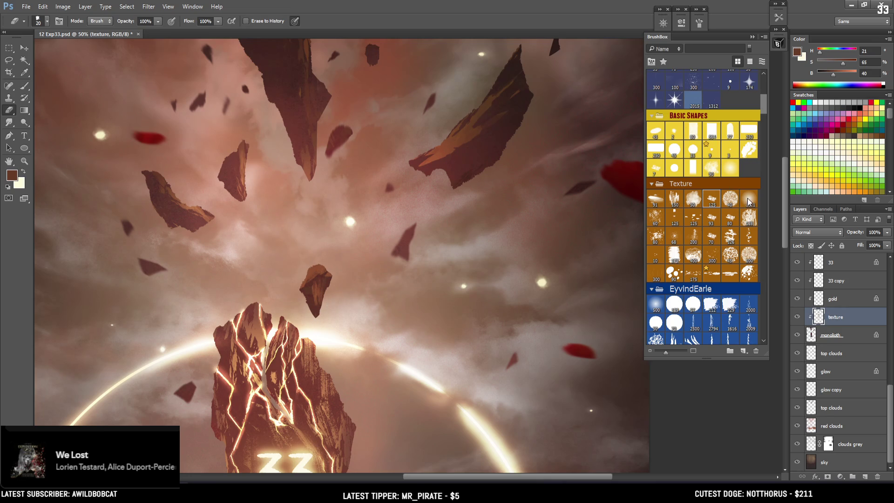
{"action": "left_click", "coordinate": [748, 219]}
{"action": "key", "text": "bracketleft"}
{"action": "key", "text": "bracketleft"}
{"action": "key", "text": "bracketleft"}
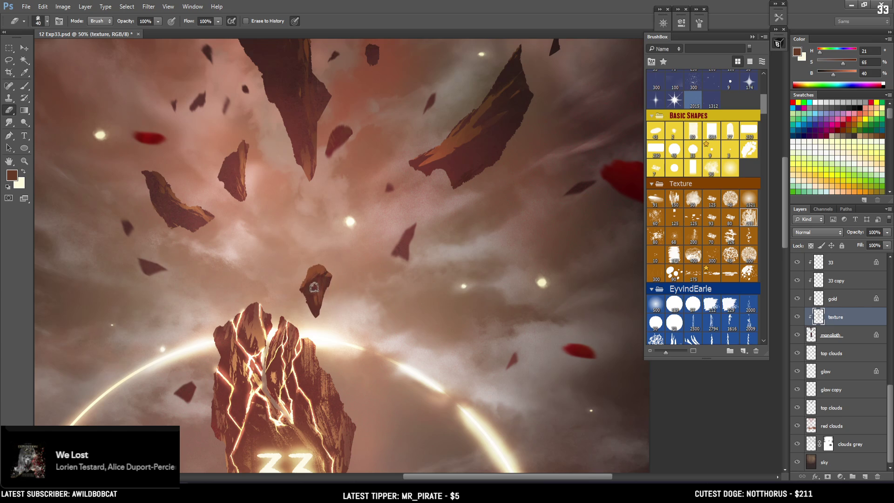
{"action": "key", "text": "ctrl+minus"}
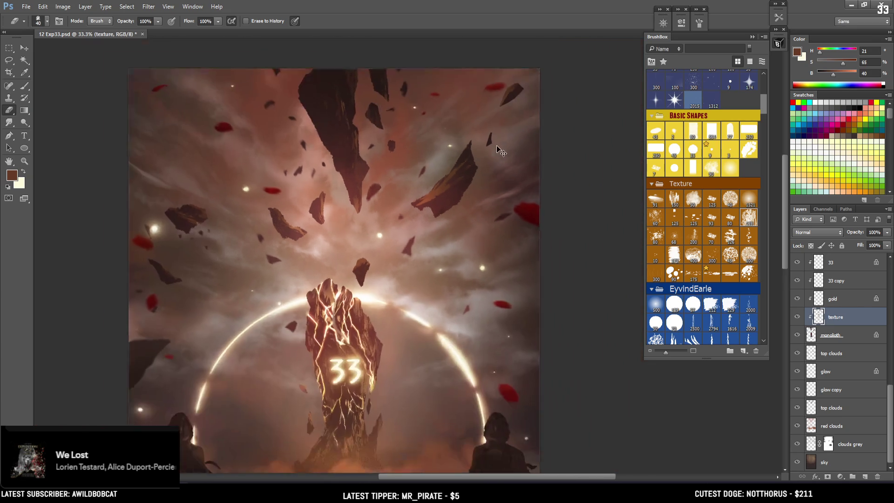
- On the monolith layer, smudge its edges with a large soft round brush at half size
{"action": "key", "text": "ctrl+minus"}
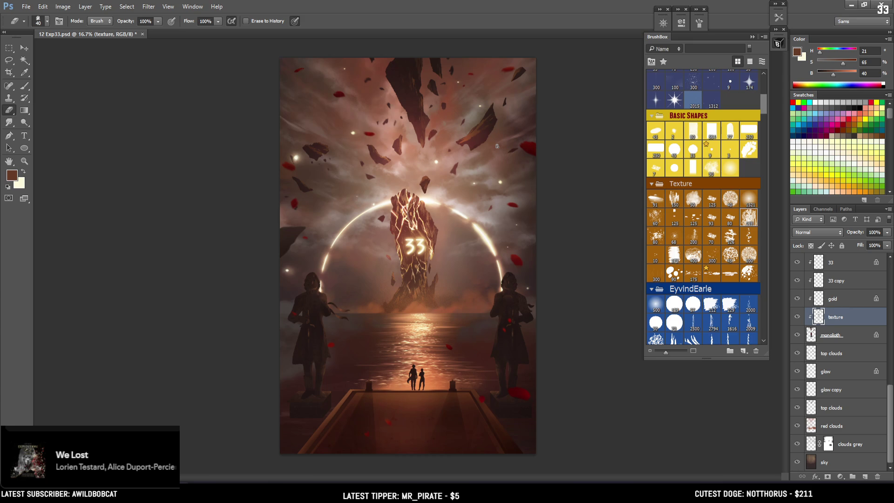
{"action": "left_click", "coordinate": [822, 334]}
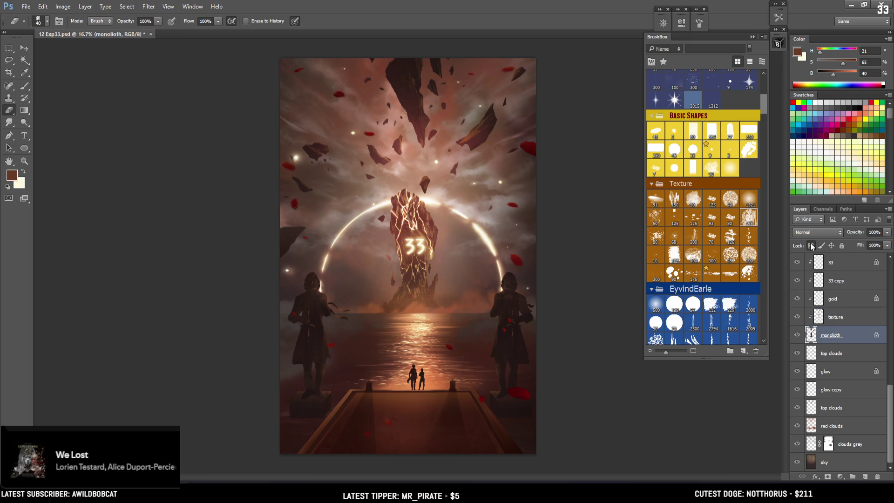
{"action": "key", "text": "r"}
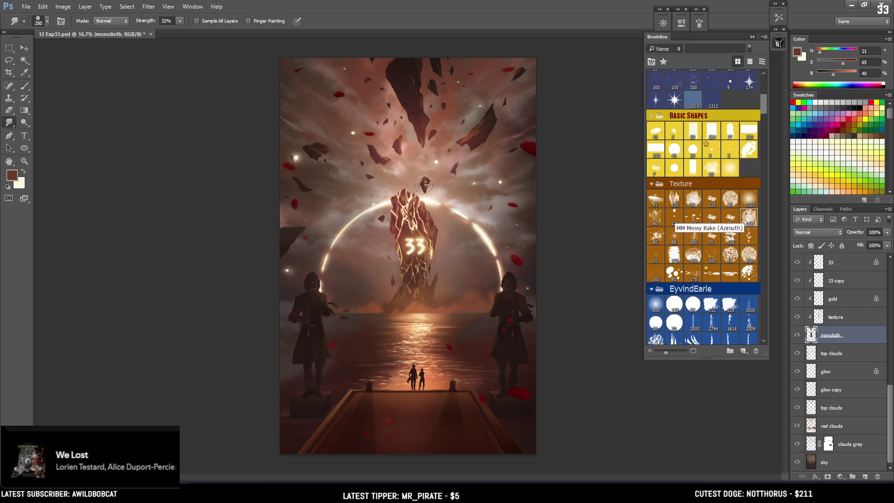
{"action": "left_click", "coordinate": [660, 308]}
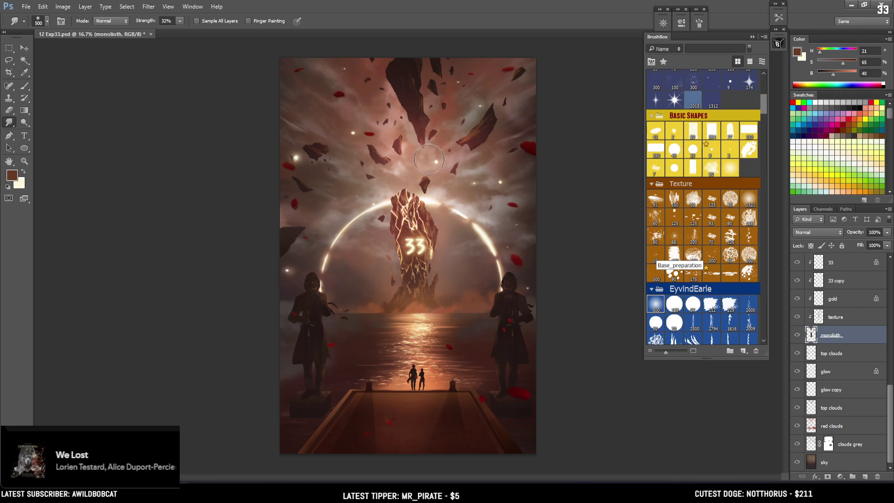
{"action": "key", "text": "ctrl+plus"}
{"action": "mouse_move", "coordinate": [423, 174]}
{"action": "left_mouse_down"}
{"action": "mouse_move", "coordinate": [373, 222]}
{"action": "mouse_move", "coordinate": [377, 247]}
{"action": "left_mouse_up"}
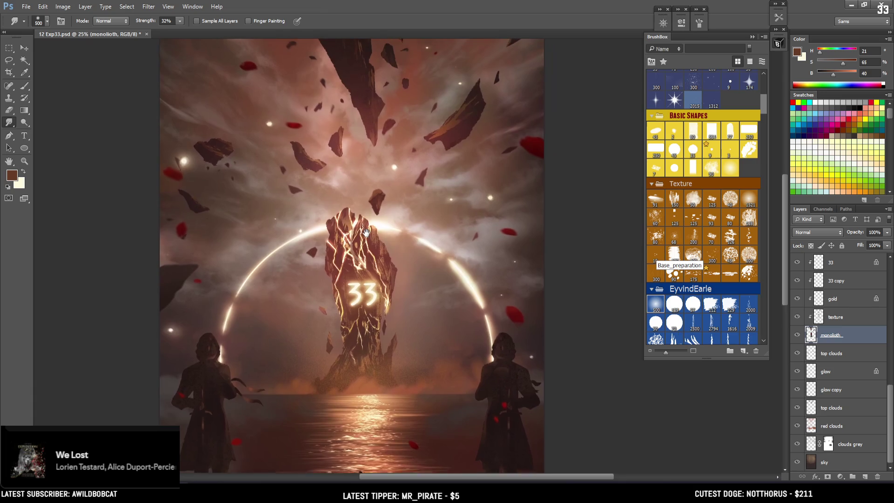
{"action": "key", "text": "bracketleft"}
{"action": "key", "text": "bracketleft"}
{"action": "key", "text": "bracketleft"}
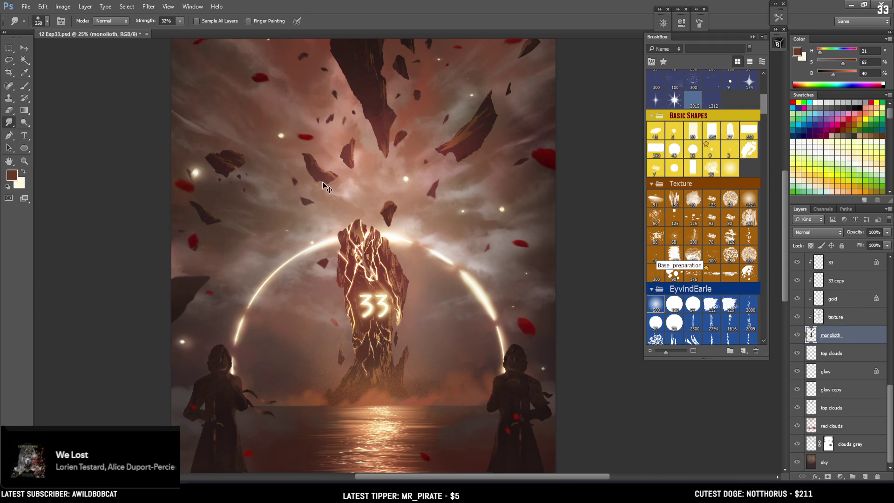
{"action": "key", "text": "ctrl+minus"}
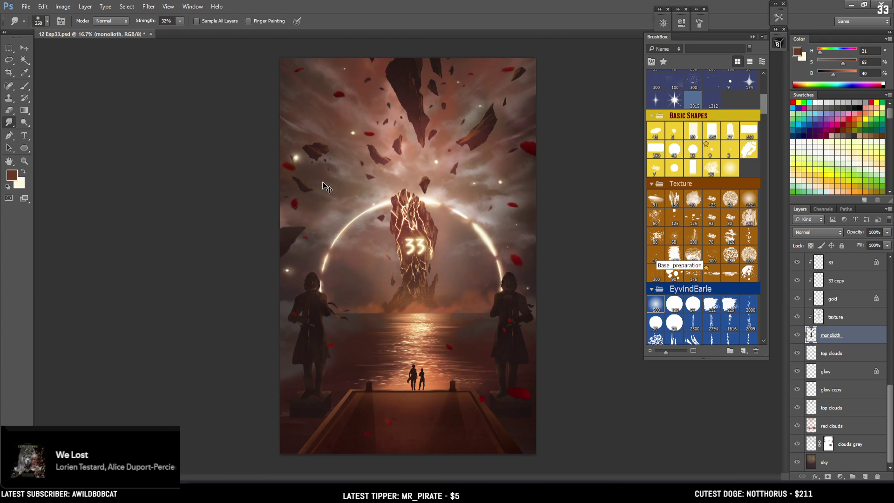
{"action": "key", "text": "ctrl+plus"}
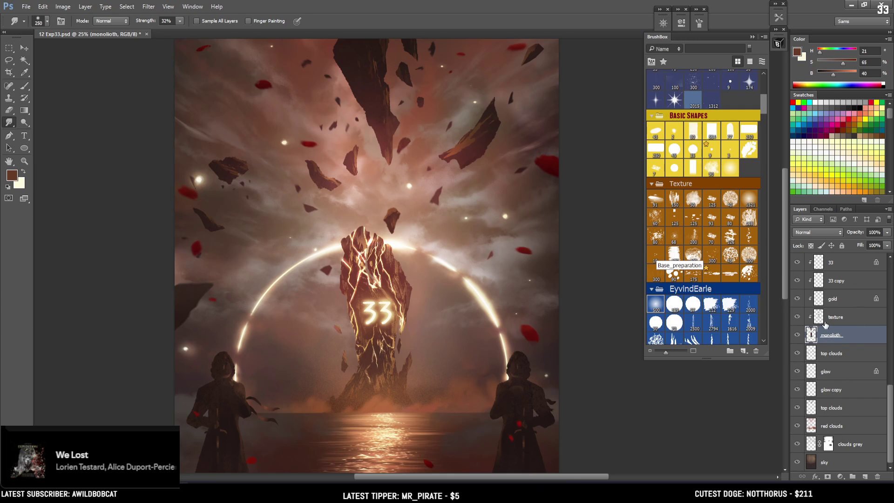
- Switch to the Eraser to trim stray smudged edges around the monolith
{"action": "key", "text": "e"}
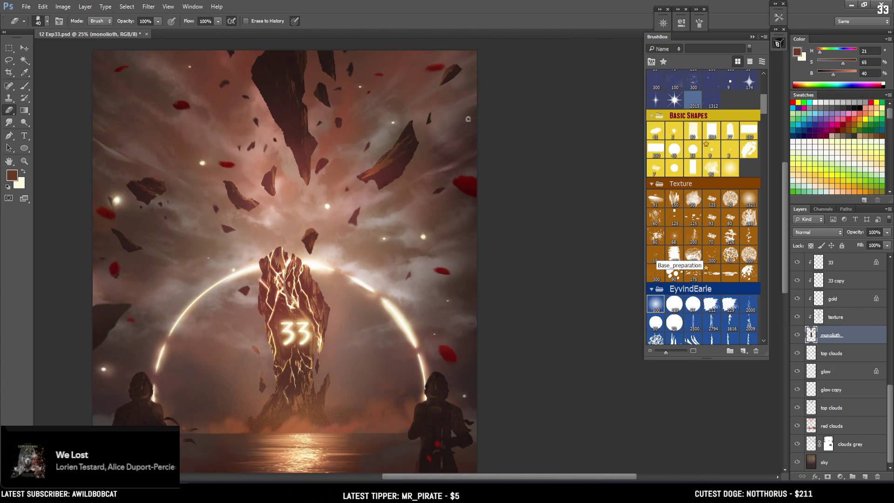
- Lasso an edge of the floating rock and paint it with a sampled dark brown
{"action": "scroll", "coordinate": [420, 86], "scroll_direction": "up", "scroll_amount": 1}
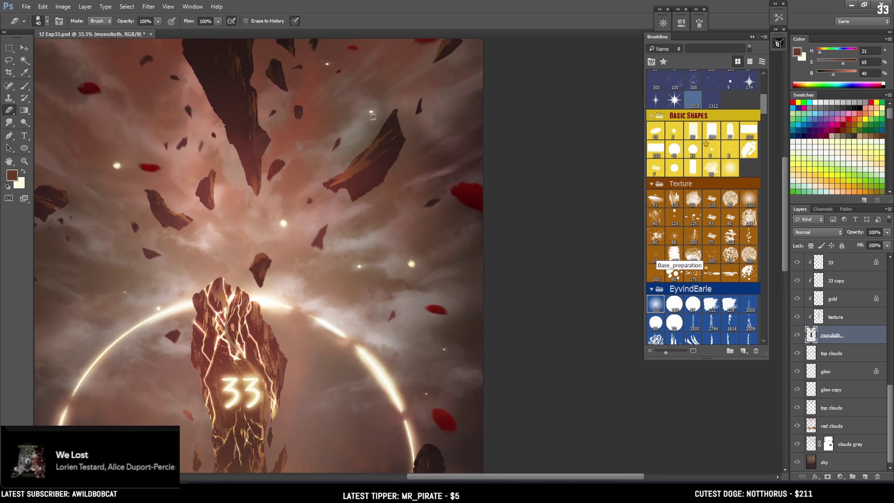
{"action": "key", "text": "l"}
{"action": "mouse_move", "coordinate": [384, 128]}
{"action": "left_mouse_down"}
{"action": "mouse_move", "coordinate": [368, 150]}
{"action": "mouse_move", "coordinate": [381, 140]}
{"action": "left_mouse_up"}
{"action": "key", "text": "b"}
{"action": "left_click", "coordinate": [371, 126], "text": "alt"}
{"action": "key", "text": "ctrl+d"}
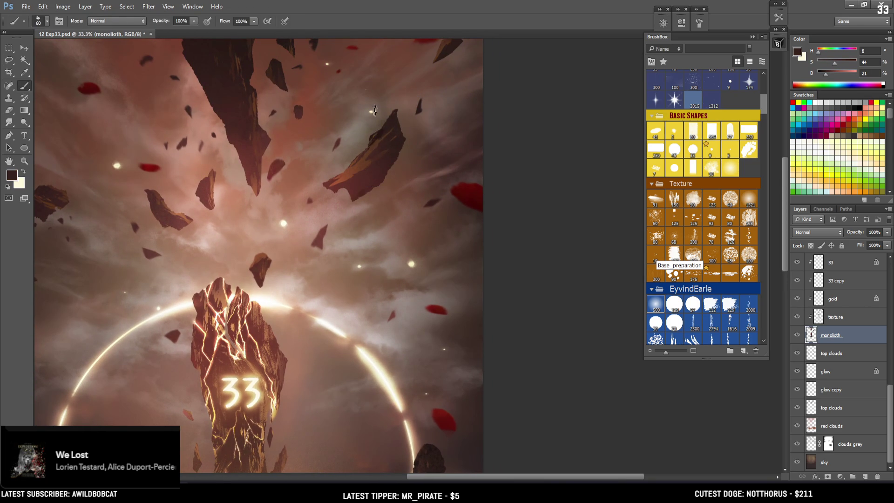
{"action": "key", "text": "e"}
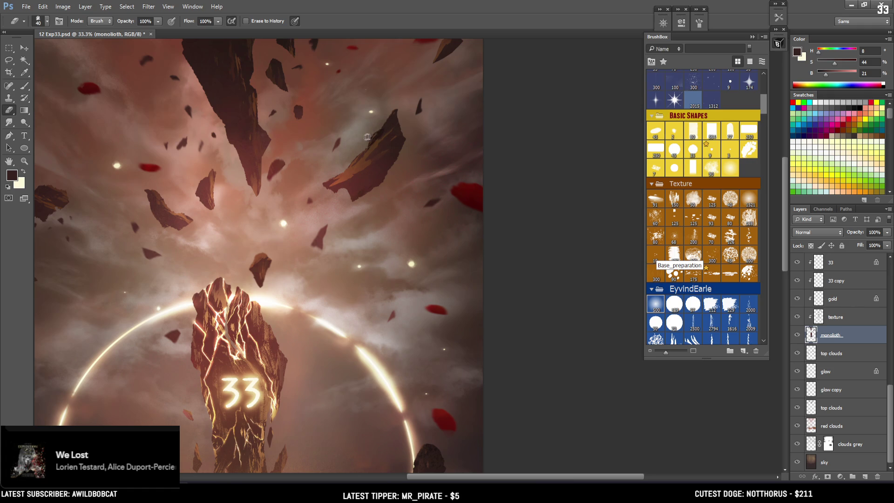
{"action": "key", "text": "b"}
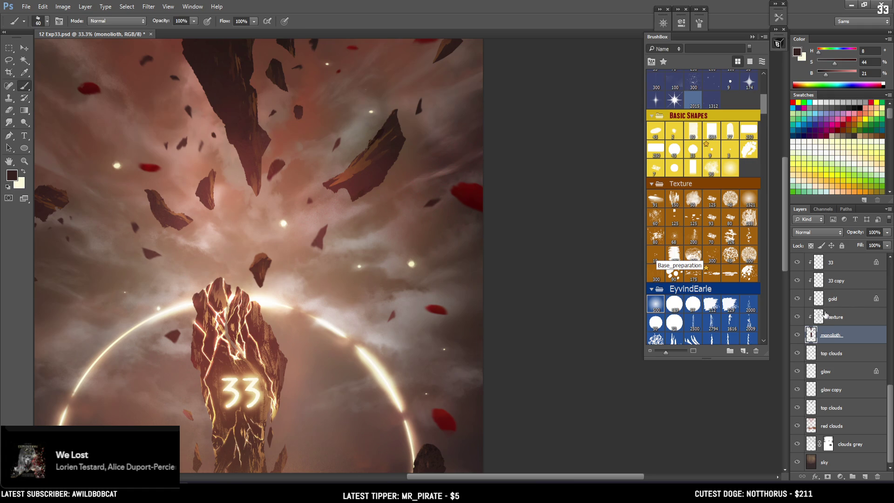
- Lock the monolith layer's transparency, repaint the rock in sampled browns with a soft brush, then unlock
{"action": "left_click", "coordinate": [379, 140], "text": "alt"}
{"action": "key", "text": "alt+v"}
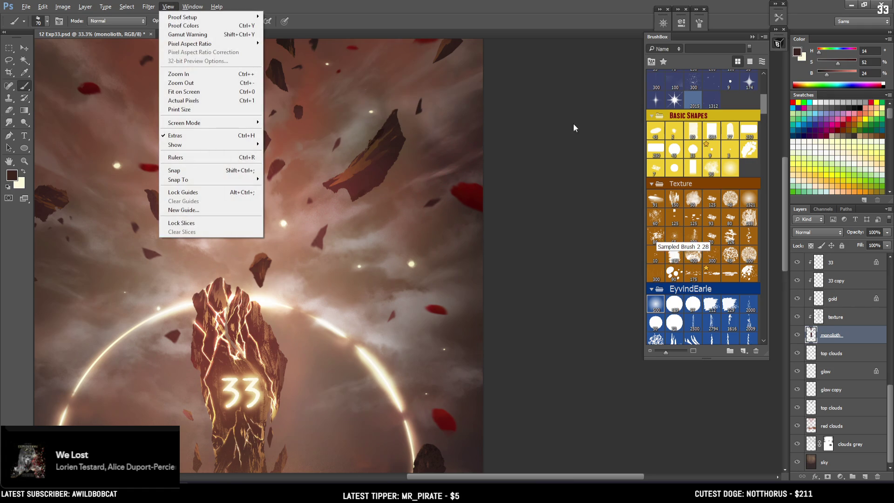
{"action": "left_click", "coordinate": [811, 245]}
{"action": "left_click", "coordinate": [658, 307]}
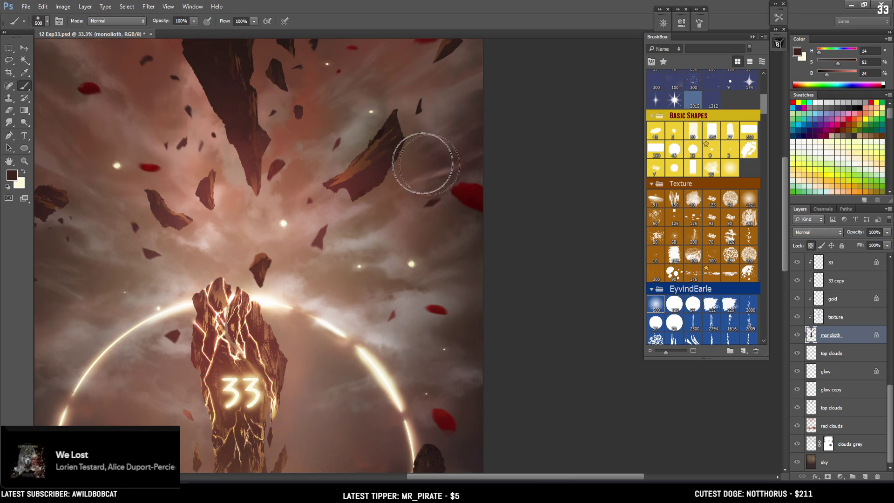
{"action": "left_click", "coordinate": [355, 167], "text": "alt"}
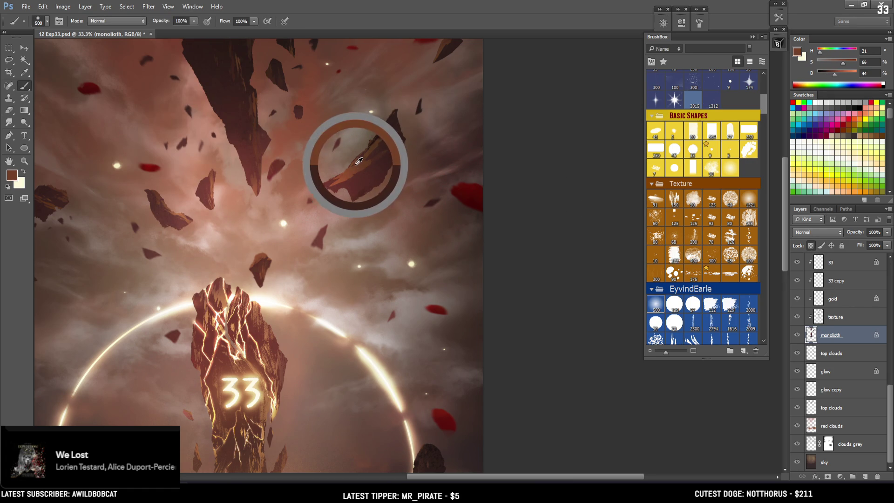
{"action": "left_click", "coordinate": [360, 122], "text": "alt"}
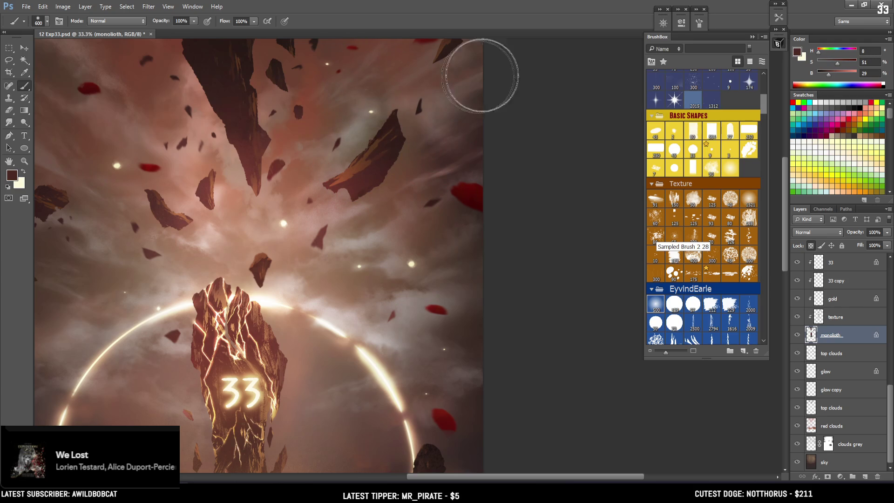
{"action": "left_click", "coordinate": [811, 246]}
{"action": "key", "text": "e"}
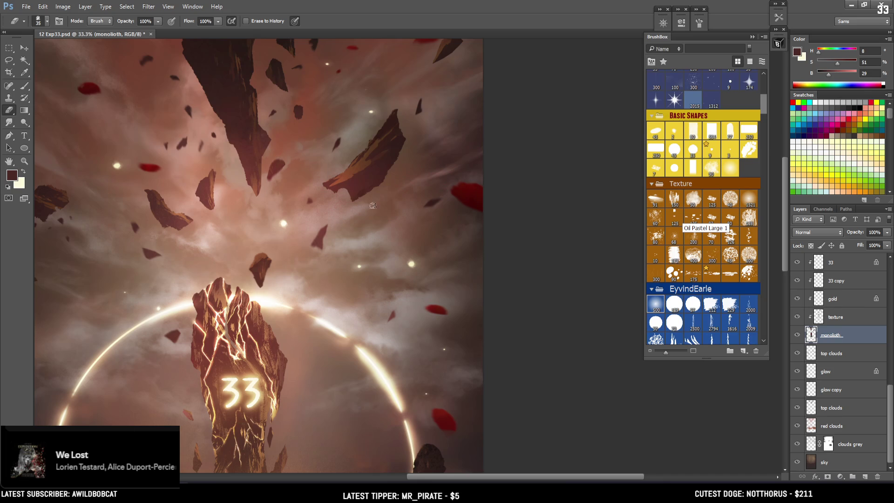
- Lasso the rock's lower edge and erase a small piece of it
{"action": "key", "text": "l"}
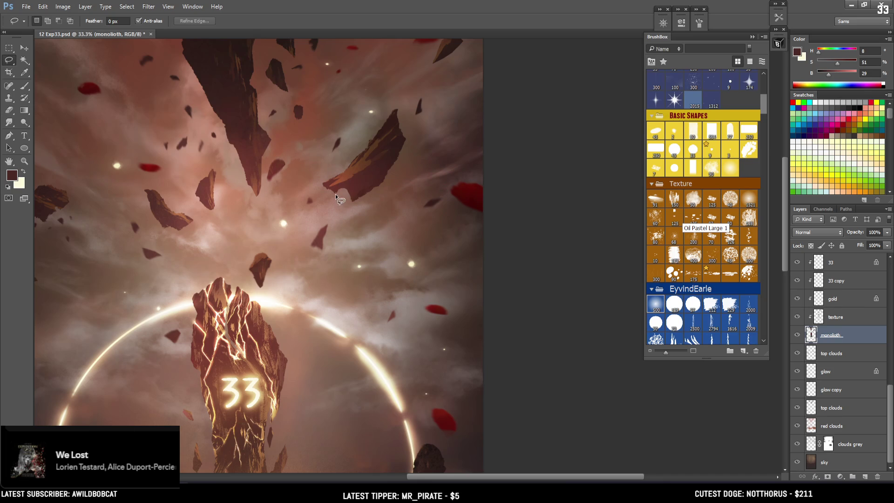
{"action": "mouse_move", "coordinate": [340, 187]}
{"action": "left_mouse_down"}
{"action": "mouse_move", "coordinate": [352, 193]}
{"action": "mouse_move", "coordinate": [344, 210]}
{"action": "left_mouse_up"}
{"action": "key", "text": "e"}
{"action": "key", "text": "ctrl+d"}
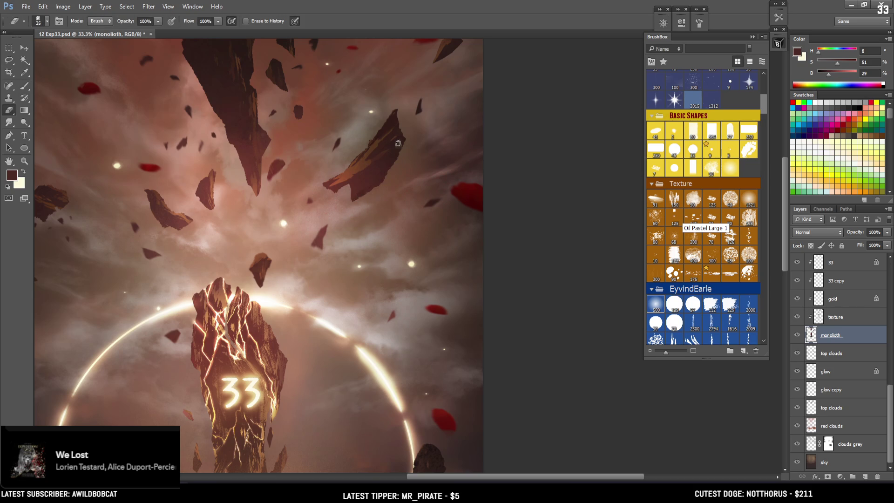
- On the texture layer, sample browns and rust tones with a textured brush tip
{"action": "key", "text": "b"}
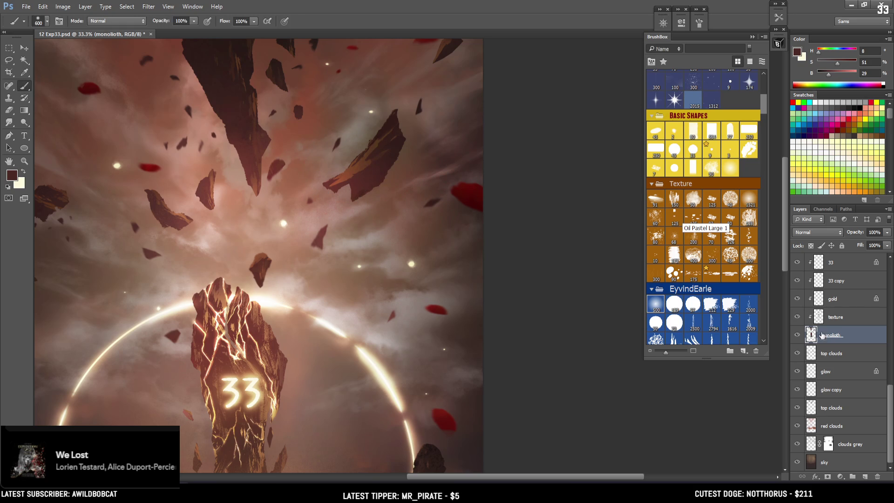
{"action": "left_click", "coordinate": [833, 316]}
{"action": "left_click", "coordinate": [368, 155], "text": "alt"}
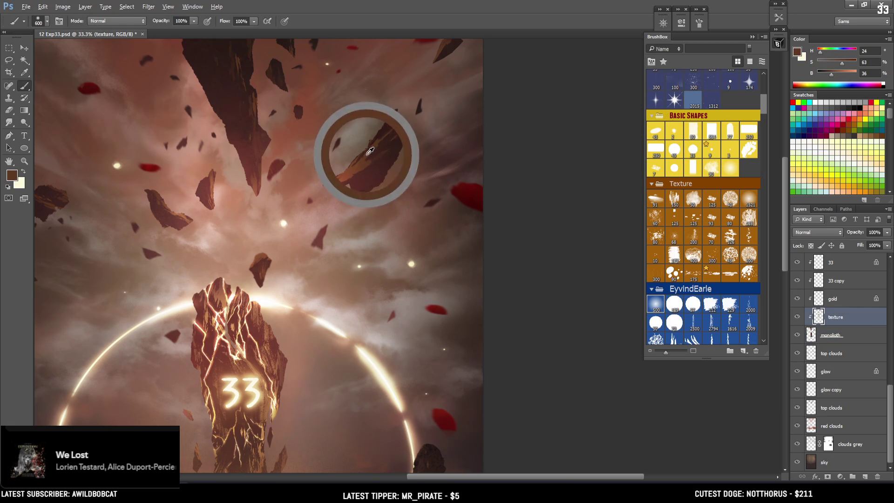
{"action": "left_click", "coordinate": [710, 204]}
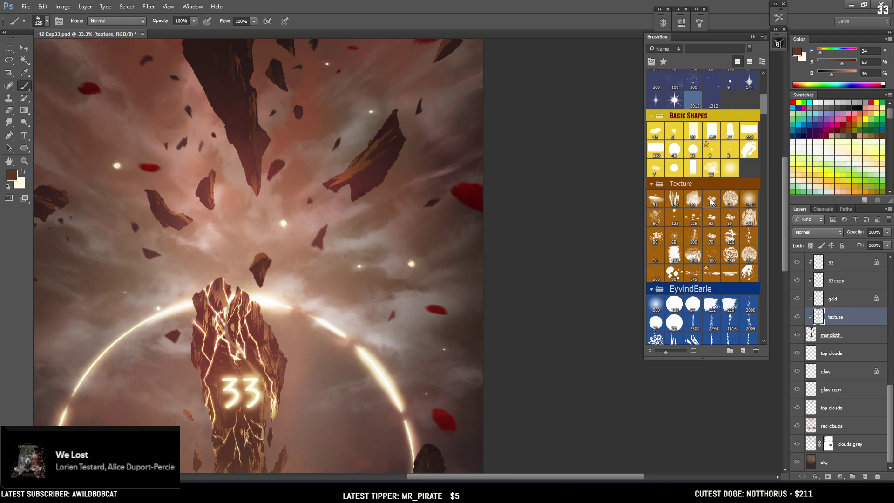
{"action": "left_click", "coordinate": [360, 163], "text": "alt"}
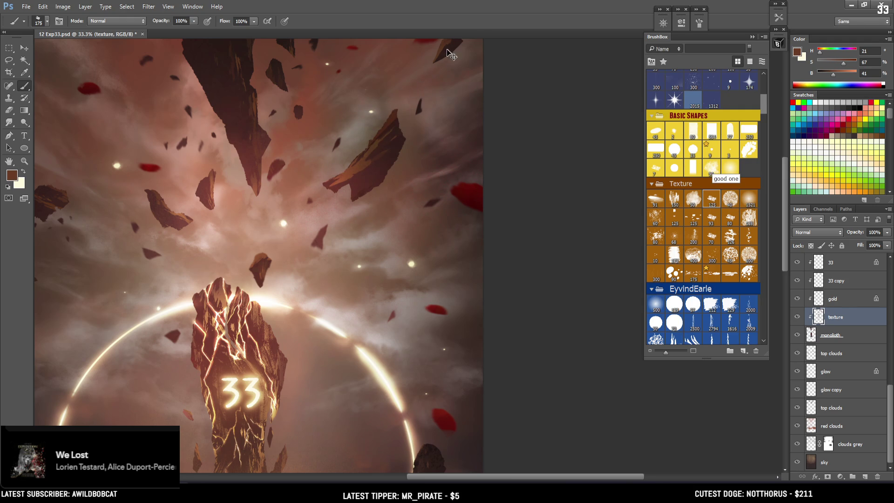
{"action": "left_click", "coordinate": [342, 180], "text": "alt"}
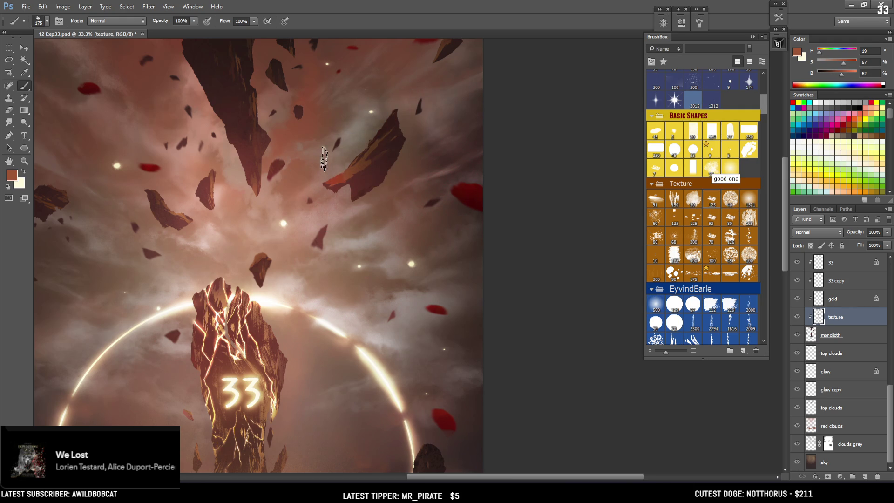
{"action": "left_click", "coordinate": [346, 171], "text": "alt"}
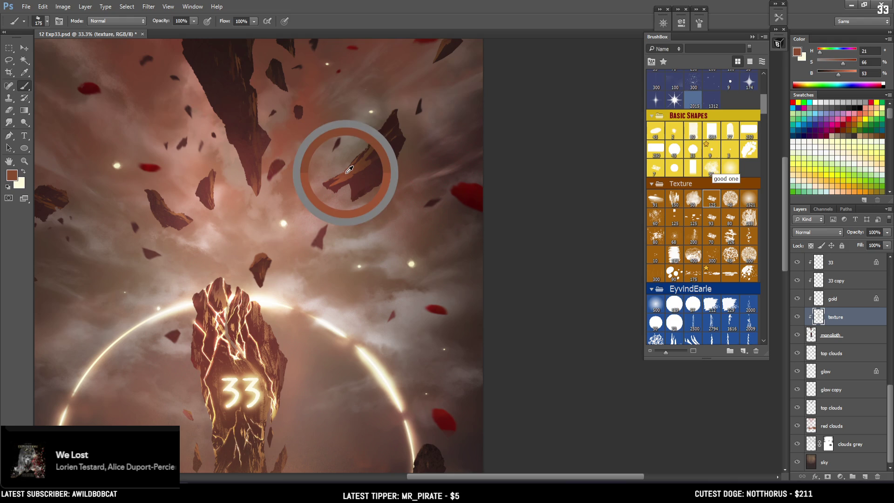
- Hide the perspective guide, light, glow and lower dark layers
{"action": "left_click", "coordinate": [890, 310]}
{"action": "left_click", "coordinate": [889, 276]}
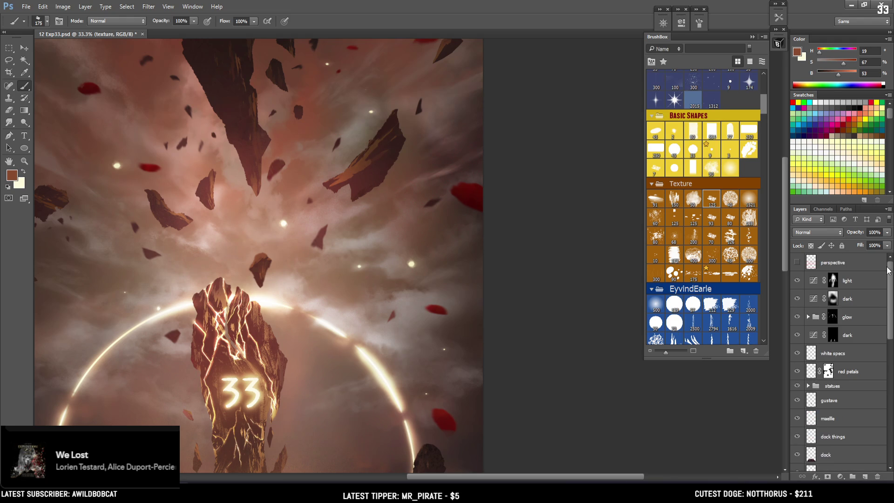
{"action": "key", "text": "ctrl+minus"}
{"action": "left_click", "coordinate": [797, 263]}
{"action": "left_click", "coordinate": [797, 280]}
{"action": "left_click", "coordinate": [797, 317]}
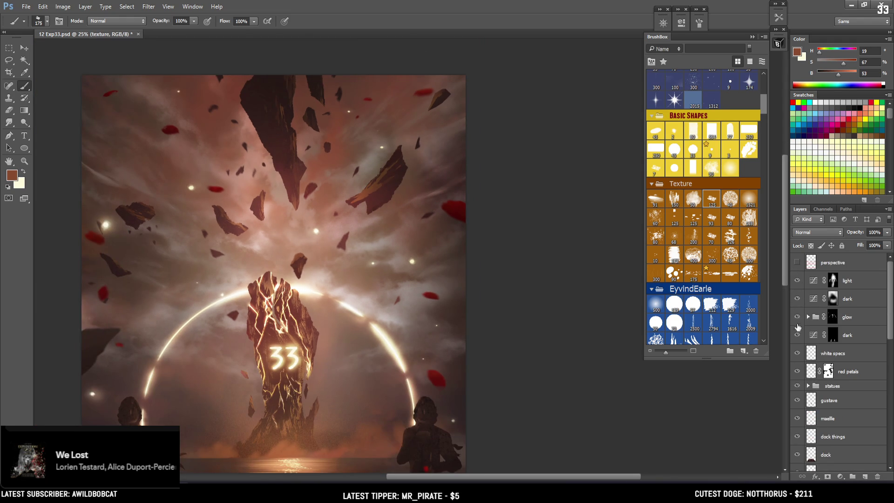
{"action": "left_click", "coordinate": [797, 335]}
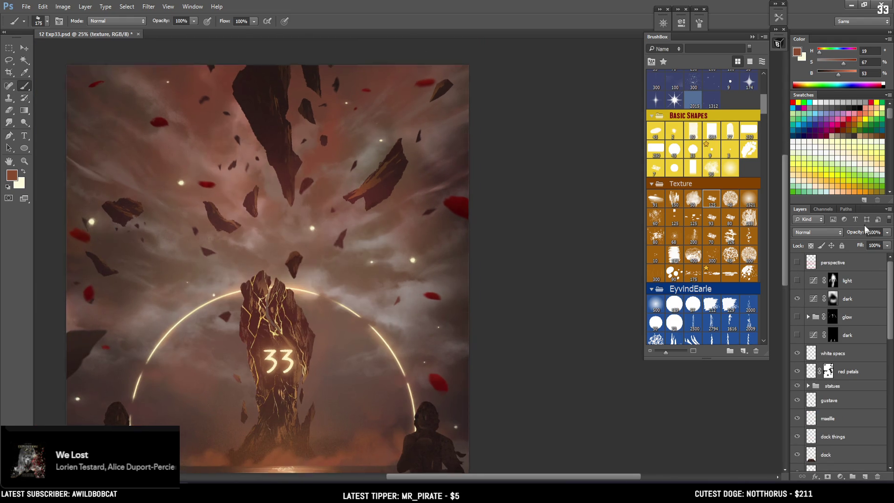
{"action": "key", "text": "ctrl+plus"}
- Lasso the floating rock's left tip and paint inside it with sampled dark brown
{"action": "left_click", "coordinate": [355, 167], "text": "alt"}
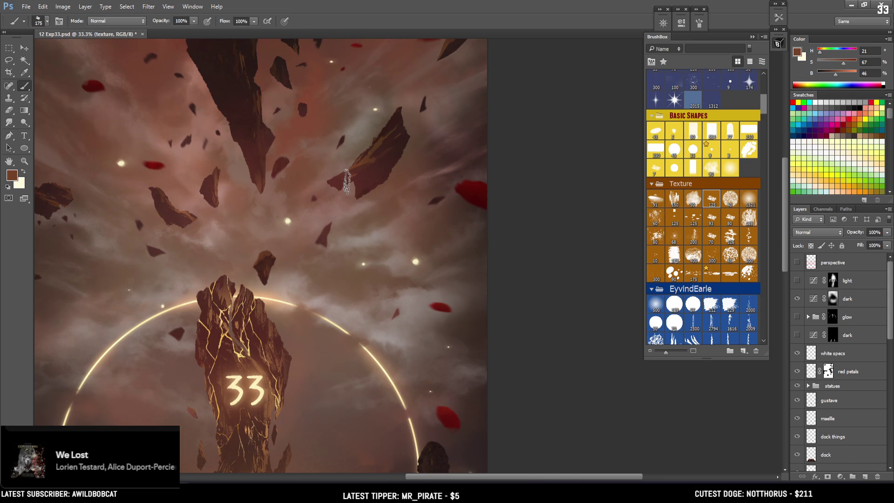
{"action": "key", "text": "e"}
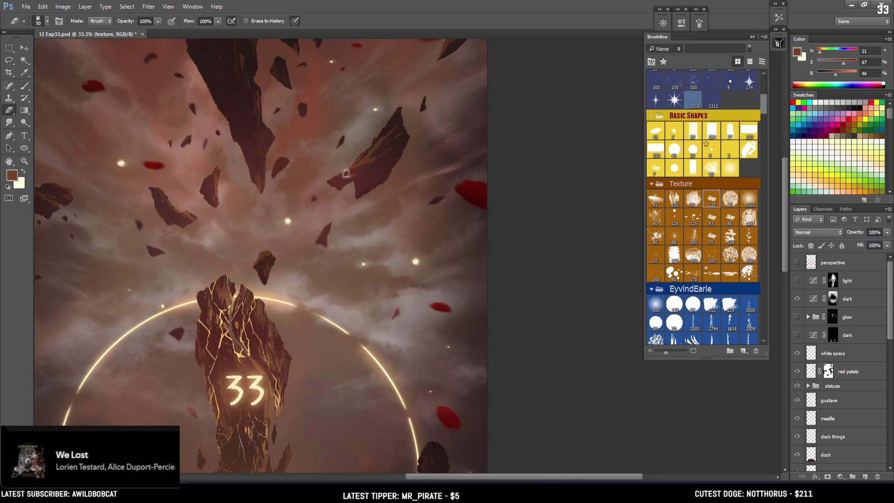
{"action": "key", "text": "l"}
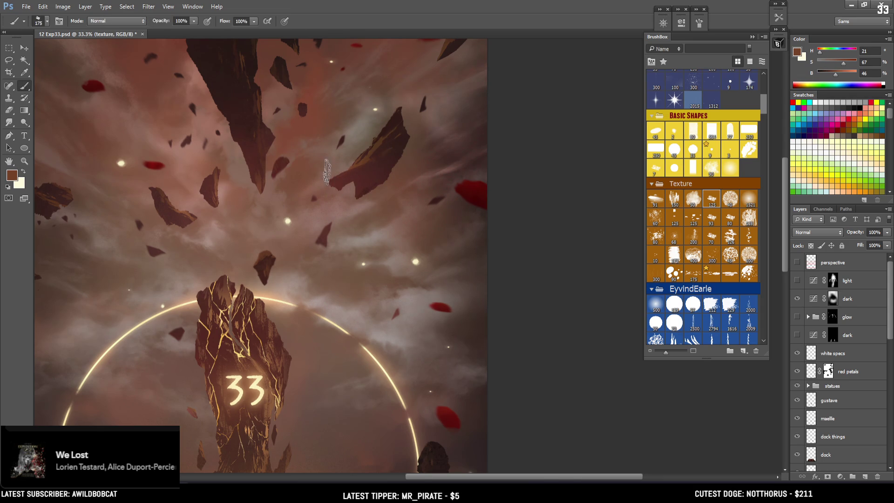
{"action": "left_click", "coordinate": [379, 144]}
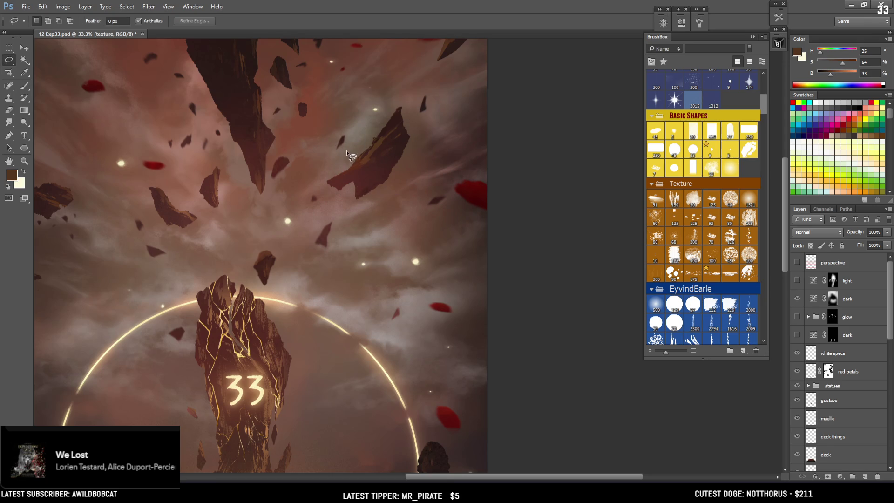
{"action": "left_click_drag", "start_coordinate": [353, 168], "coordinate": [349, 176]}
{"action": "left_click_drag", "start_coordinate": [384, 132], "coordinate": [383, 129]}
{"action": "key", "text": "b"}
{"action": "left_click", "coordinate": [366, 158], "text": "alt"}
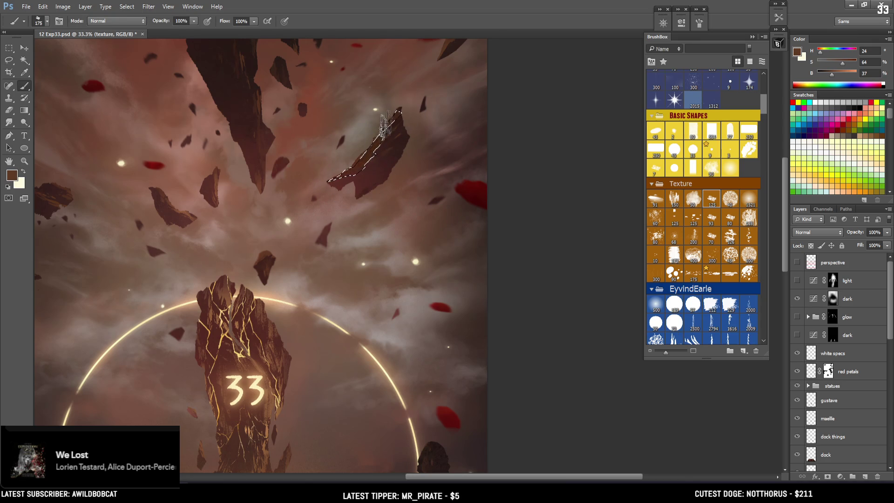
- Compare by toggling the texture layer, then paint the rock with a warm monolith-top colour
{"action": "left_click_drag", "start_coordinate": [891, 320], "coordinate": [892, 409]}
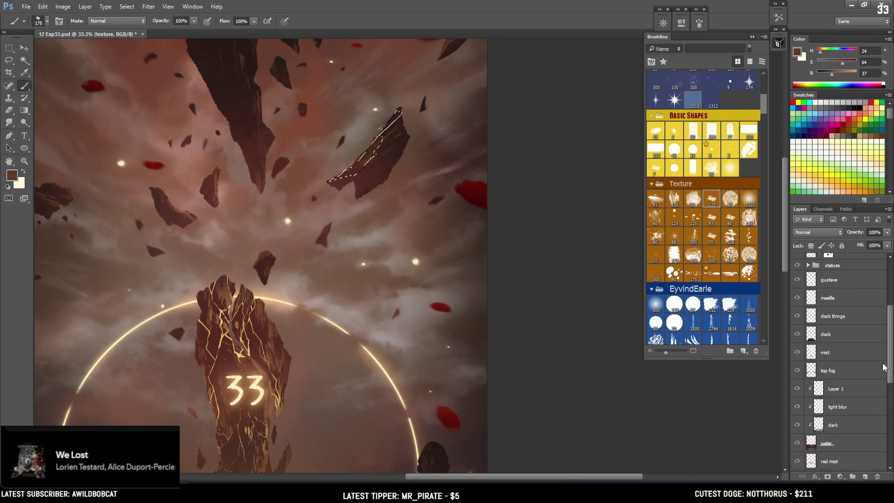
{"action": "left_click", "coordinate": [797, 404]}
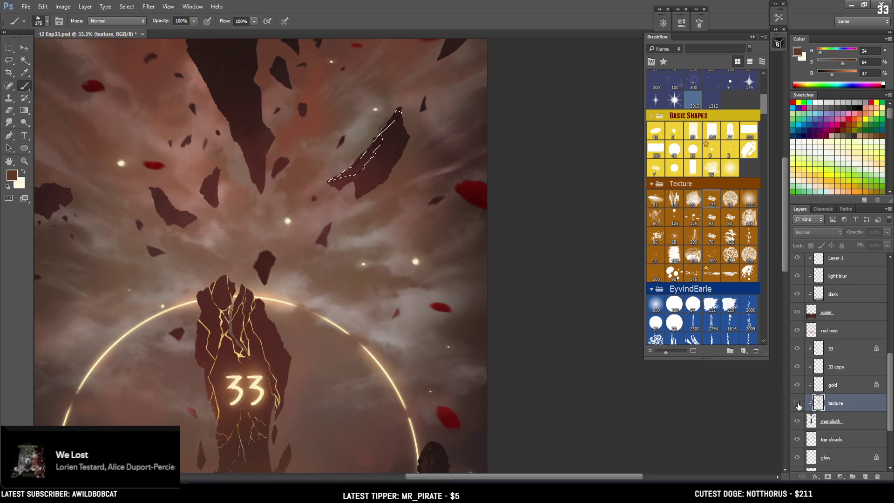
{"action": "left_click", "coordinate": [796, 404]}
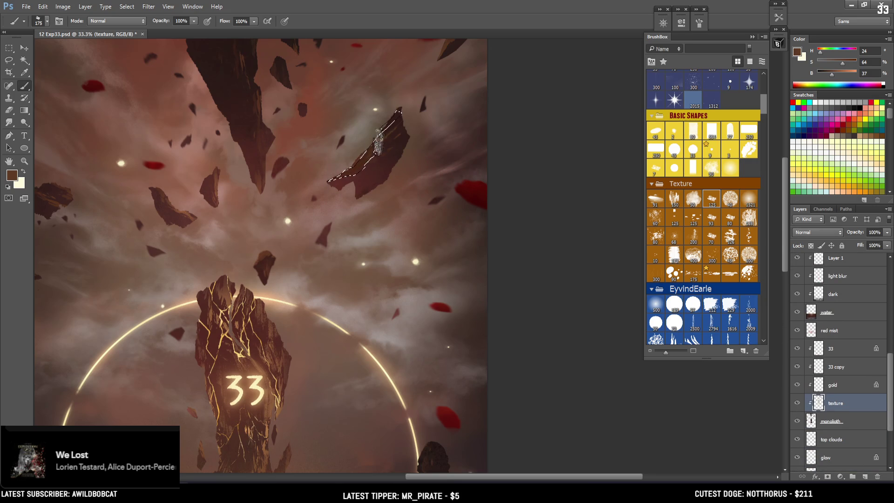
{"action": "key", "text": "bracketright"}
{"action": "left_click", "coordinate": [224, 296], "text": "alt"}
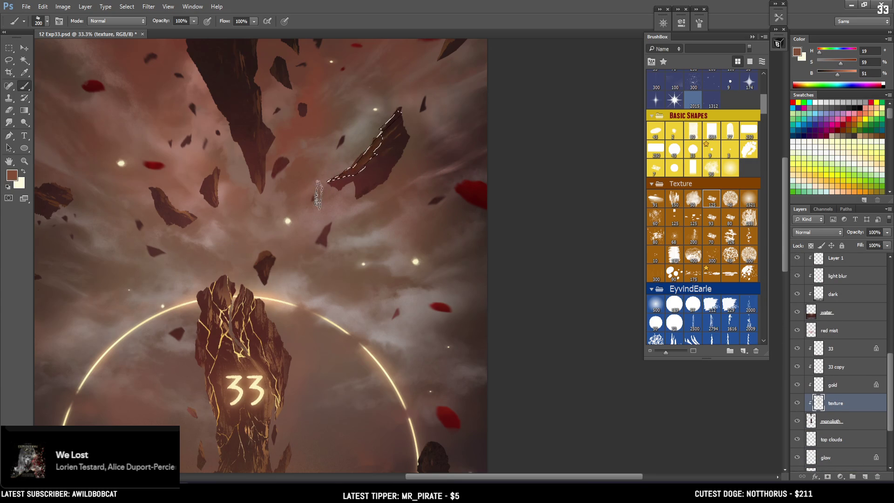
{"action": "key", "text": "ctrl+d"}
{"action": "key", "text": "bracketleft"}
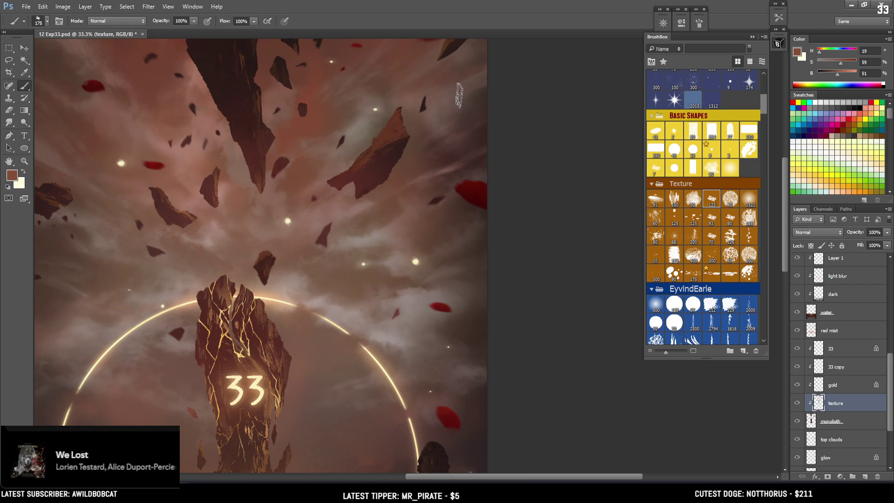
- Repaint the rock's edge with swapped colours and a sampled dark brown
{"action": "key", "text": "x"}
{"action": "left_click", "coordinate": [403, 145], "text": "alt"}
{"action": "key", "text": "bracketright"}
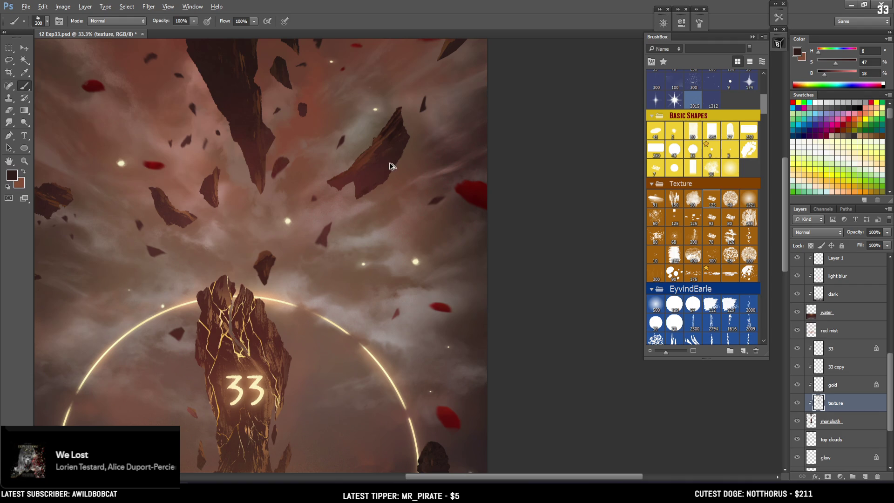
{"action": "key", "text": "bracketleft"}
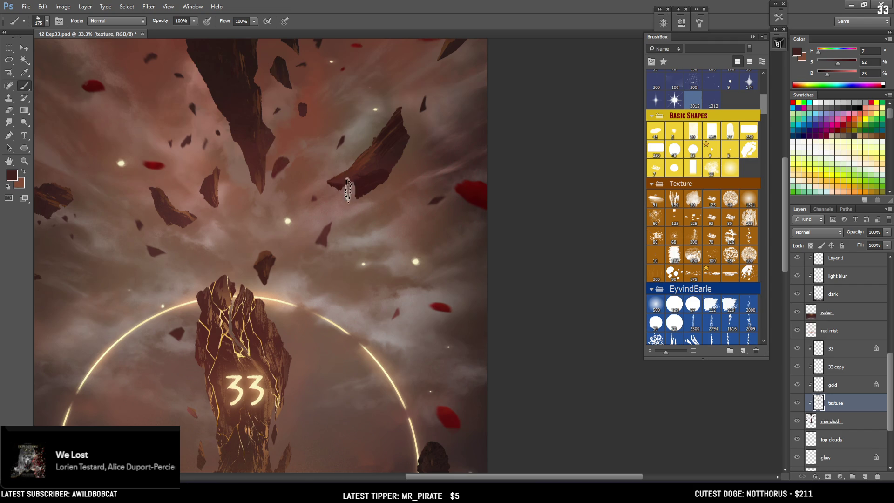
{"action": "key", "text": "x"}
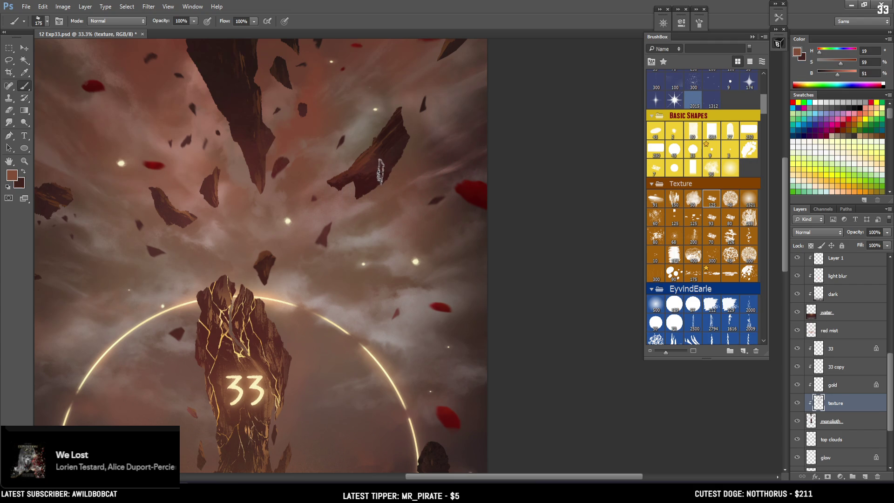
- Clean the rock's lower edge with a 100 px brush and eraser, then select the monolioth layer
{"action": "key", "text": "l"}
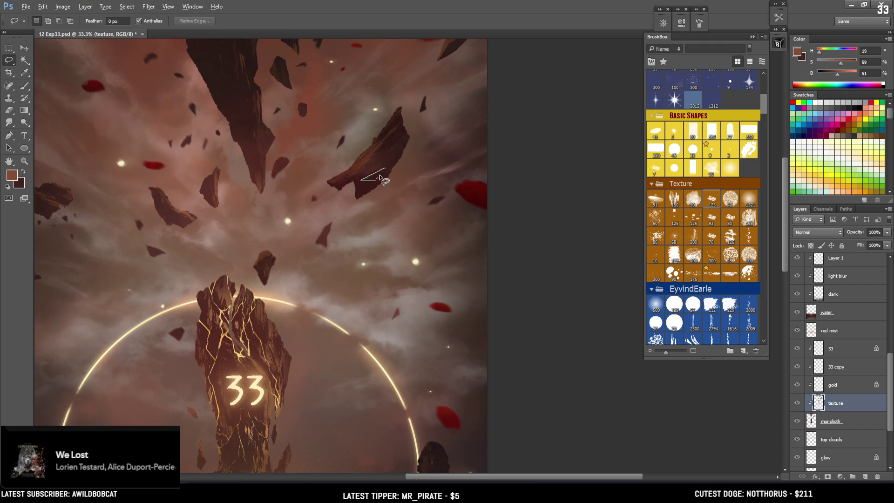
{"action": "key", "text": "b"}
{"action": "key", "text": "bracketleft"}
{"action": "key", "text": "bracketleft"}
{"action": "key", "text": "ctrl+d"}
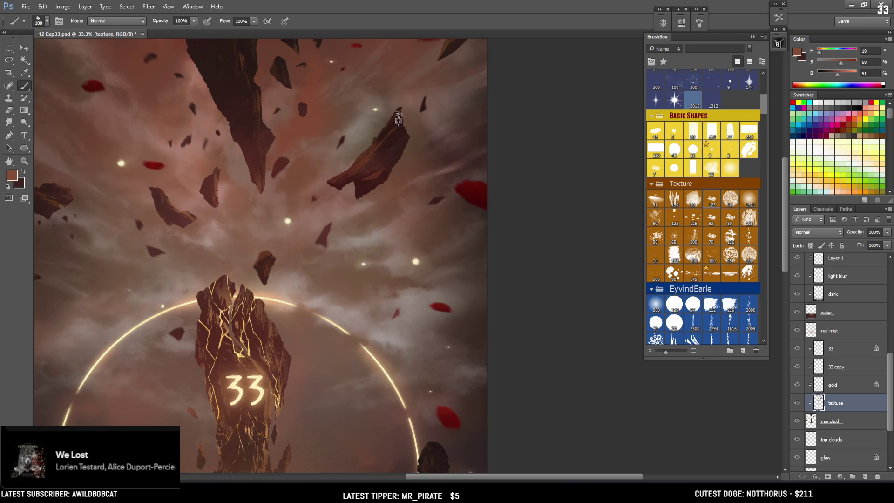
{"action": "key", "text": "e"}
{"action": "left_click", "coordinate": [813, 420]}
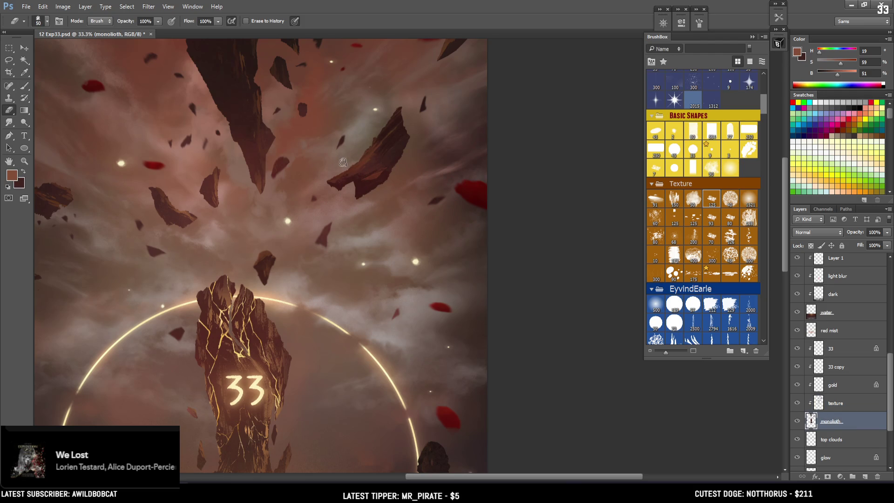
{"action": "key", "text": "ctrl+minus"}
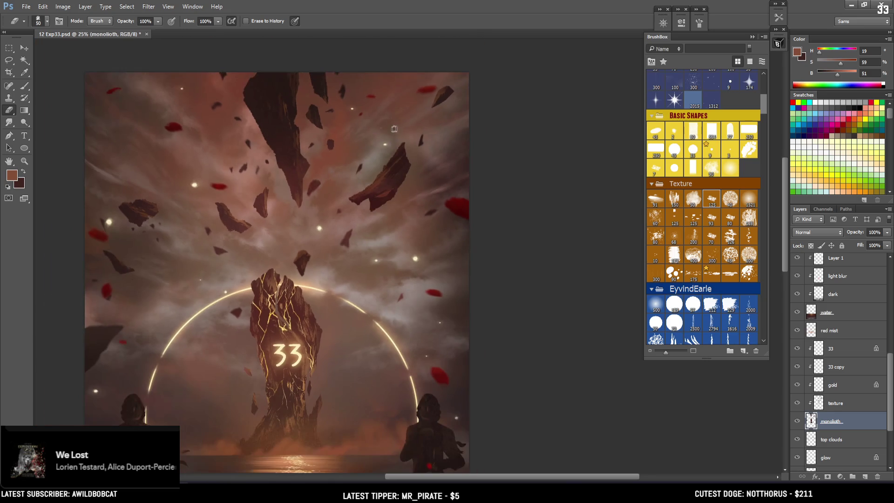
{"action": "left_click_drag", "start_coordinate": [404, 199], "coordinate": [478, 149]}
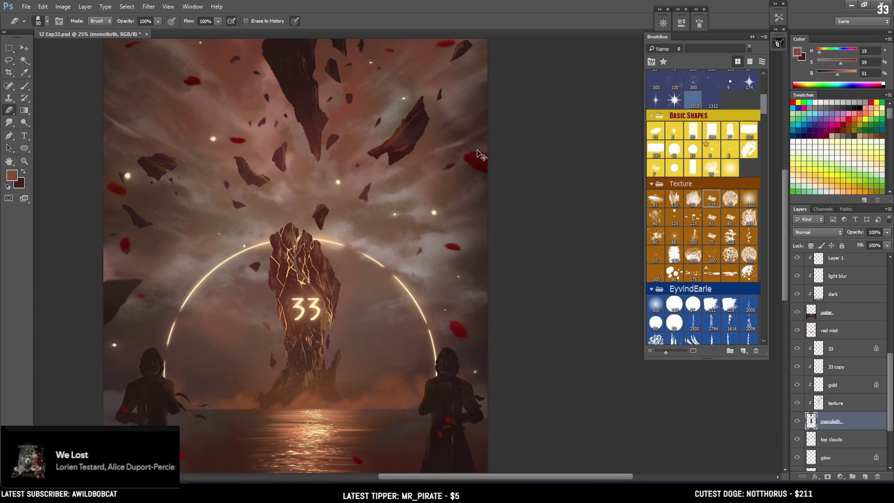
{"action": "scroll", "coordinate": [480, 155], "scroll_direction": "up", "scroll_amount": 1}
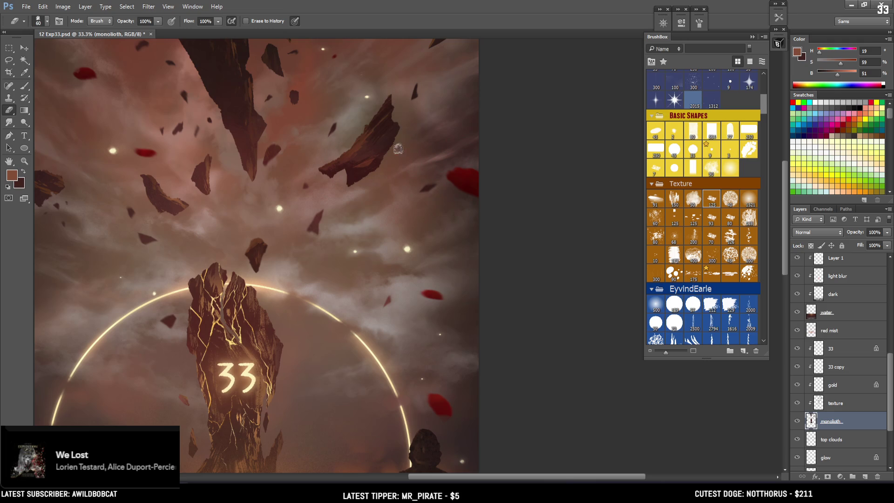
{"action": "key", "text": "bracketright"}
{"action": "key", "text": "bracketleft"}
{"action": "key", "text": "ctrl+minus"}
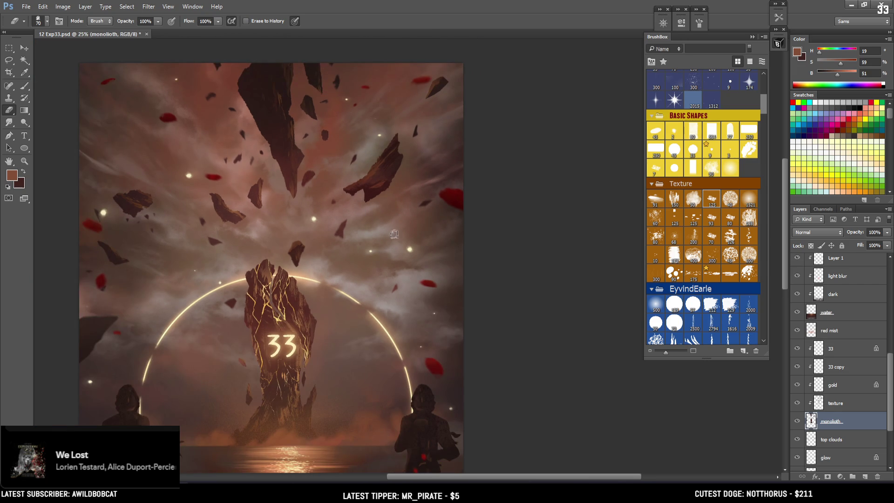
{"action": "key", "text": "ctrl+minus"}
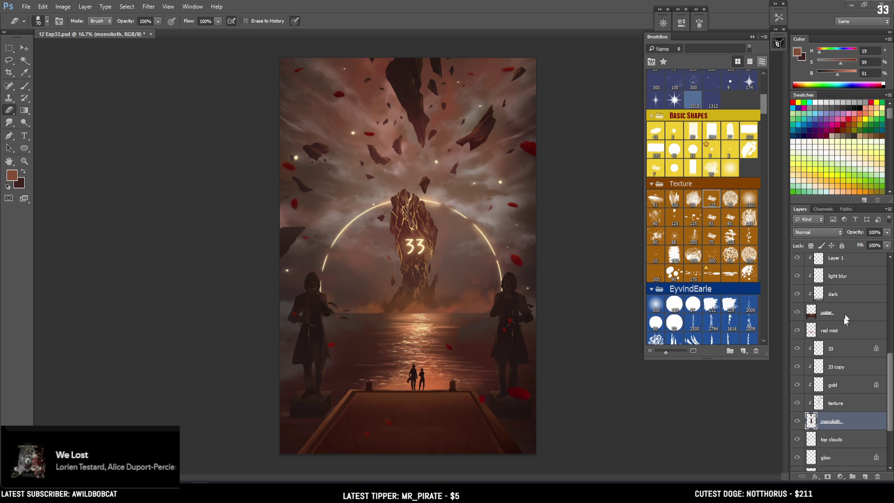
- Turn the lower dark, glow and light layers back on
{"action": "scroll", "coordinate": [848, 390], "scroll_direction": "down", "scroll_amount": 1}
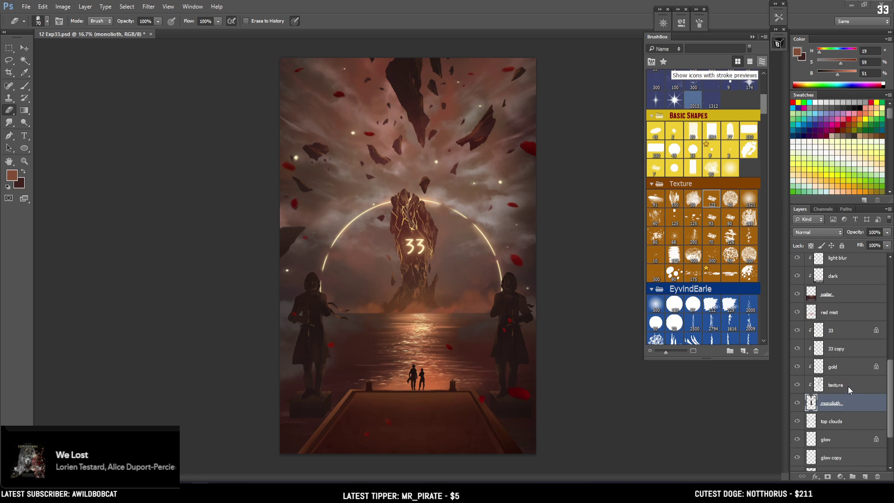
{"action": "scroll", "coordinate": [847, 386], "scroll_direction": "down", "scroll_amount": 3}
{"action": "scroll", "coordinate": [848, 379], "scroll_direction": "down", "scroll_amount": 1}
{"action": "scroll", "coordinate": [846, 376], "scroll_direction": "down", "scroll_amount": 2}
{"action": "scroll", "coordinate": [845, 373], "scroll_direction": "up", "scroll_amount": 1}
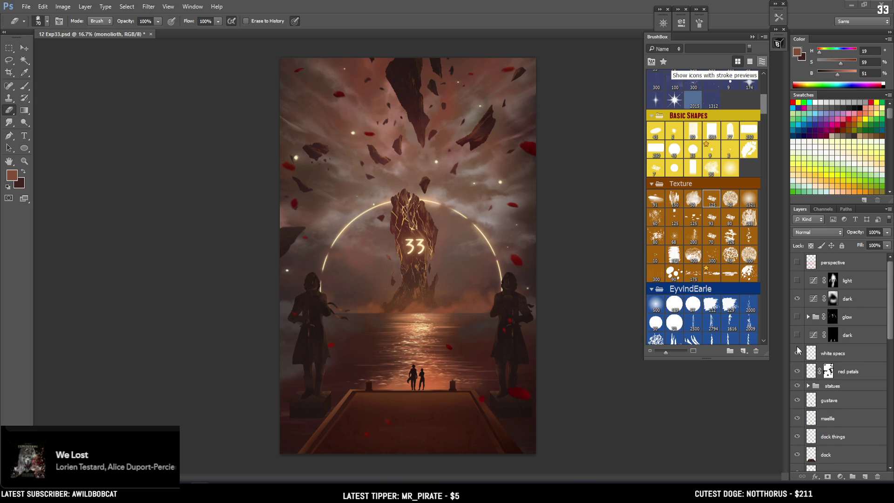
{"action": "left_click", "coordinate": [797, 335]}
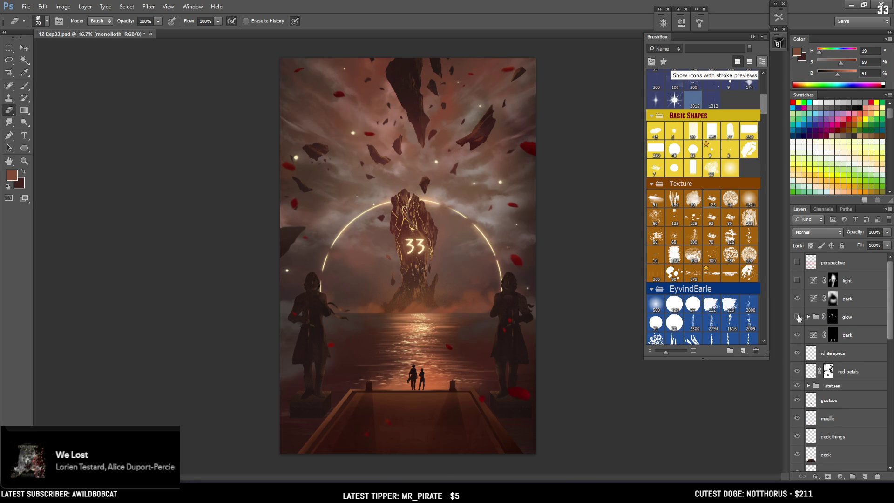
{"action": "left_click", "coordinate": [798, 317]}
{"action": "left_click", "coordinate": [797, 281]}
{"action": "scroll", "coordinate": [792, 335], "scroll_direction": "down", "scroll_amount": 3}
{"action": "scroll", "coordinate": [792, 336], "scroll_direction": "down", "scroll_amount": 1}
{"action": "scroll", "coordinate": [793, 334], "scroll_direction": "down", "scroll_amount": 1}
- Add a layer named 'texture' above the dock layer and clip it to the dock
{"action": "left_click", "coordinate": [817, 329]}
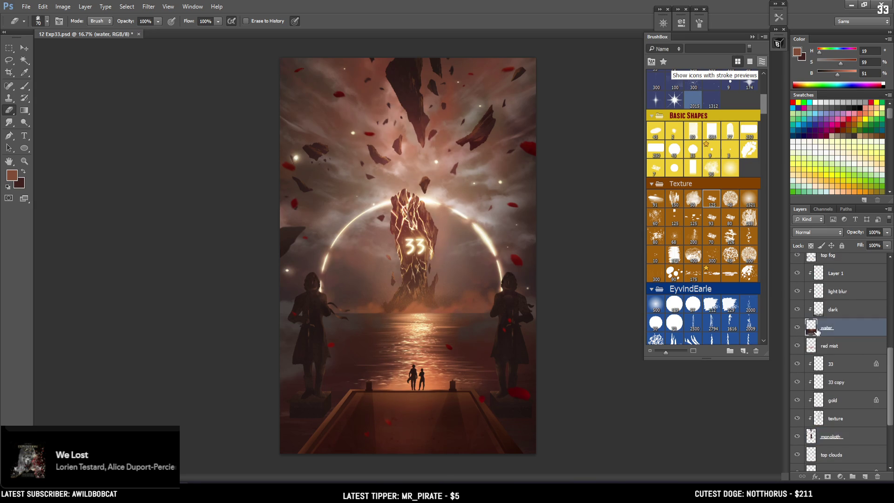
{"action": "scroll", "coordinate": [818, 332], "scroll_direction": "up", "scroll_amount": 2}
{"action": "scroll", "coordinate": [820, 335], "scroll_direction": "up", "scroll_amount": 1}
{"action": "left_click", "coordinate": [822, 330]}
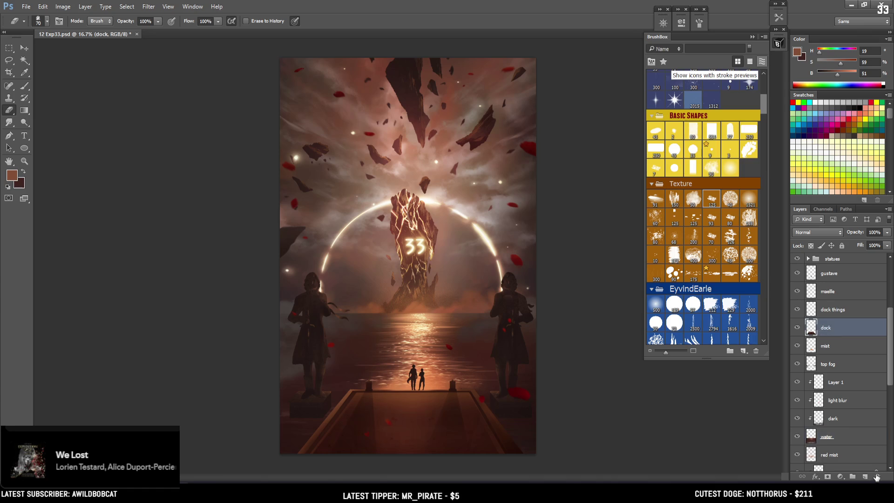
{"action": "left_click", "coordinate": [864, 476]}
{"action": "double_click", "coordinate": [829, 328]}
{"action": "type", "text": "t"}
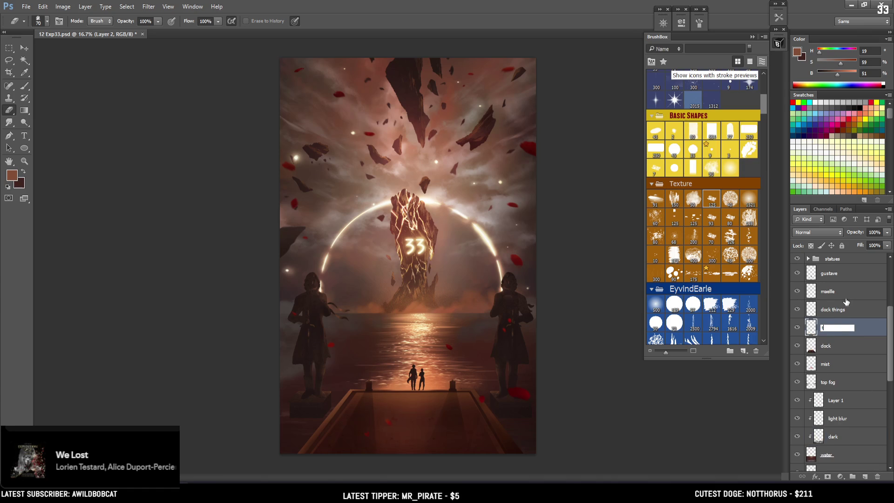
{"action": "type", "text": "exture"}
{"action": "key", "text": "Return"}
{"action": "left_click", "coordinate": [828, 333], "text": "alt"}
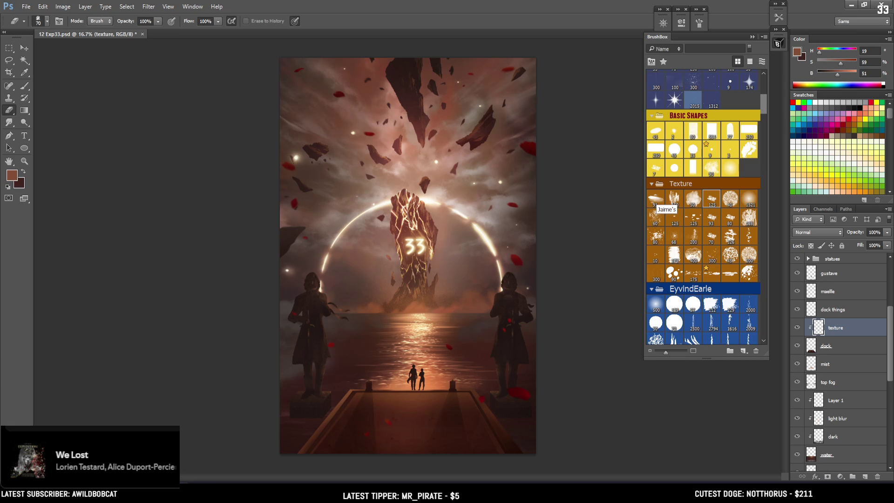
{"action": "scroll", "coordinate": [718, 162], "scroll_direction": "down", "scroll_amount": 5}
{"action": "scroll", "coordinate": [719, 161], "scroll_direction": "down", "scroll_amount": 5}
{"action": "scroll", "coordinate": [718, 161], "scroll_direction": "down", "scroll_amount": 5}
- Release the texture layer's clipping mask and choose a brick-pattern brush at double size
{"action": "left_click", "coordinate": [728, 312]}
{"action": "key", "text": "b"}
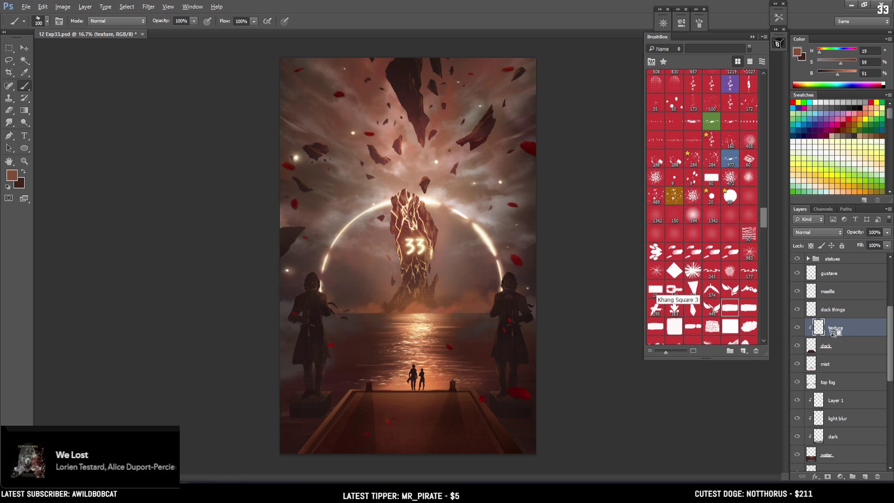
{"action": "left_click", "coordinate": [831, 334], "text": "alt"}
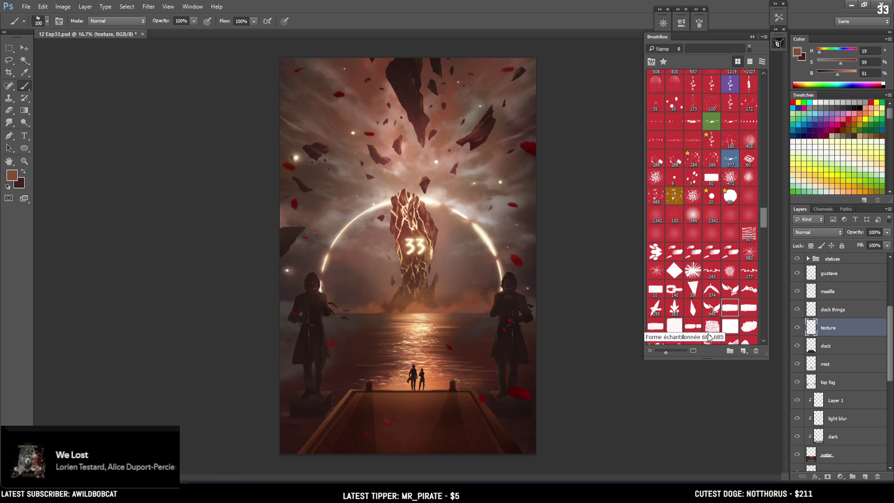
{"action": "left_click", "coordinate": [693, 328]}
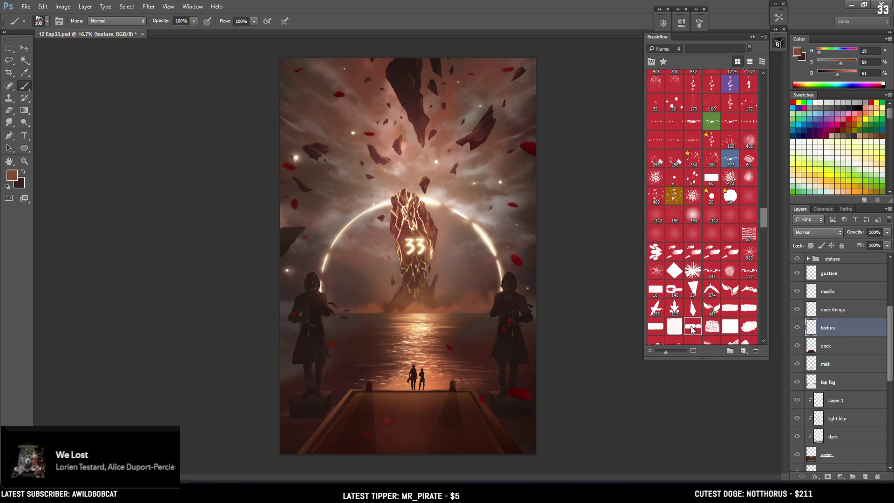
{"action": "key", "text": "bracketright"}
{"action": "key", "text": "bracketright"}
{"action": "key", "text": "bracketright"}
{"action": "key", "text": "bracketright"}
- Test brick strokes along the dock edge, horizon and arch, undoing each, and check brush tip settings
{"action": "left_click_drag", "start_coordinate": [332, 393], "coordinate": [482, 401]}
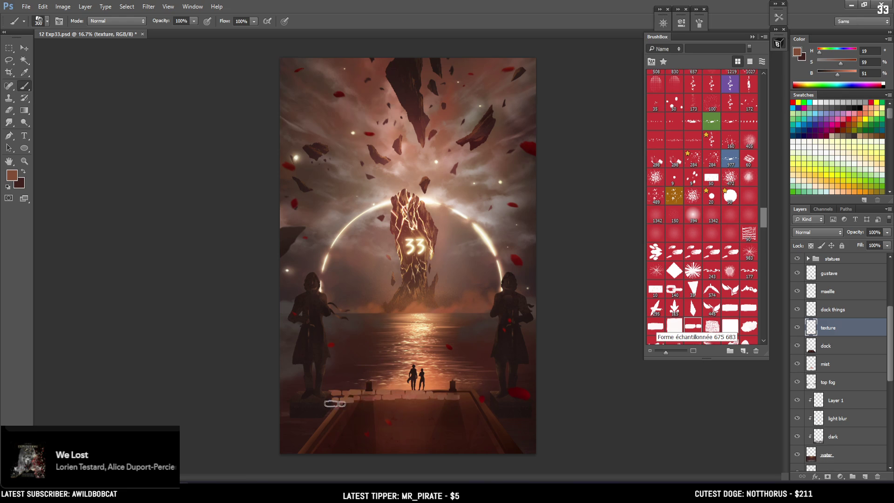
{"action": "key", "text": "ctrl+z"}
{"action": "left_click_drag", "start_coordinate": [328, 366], "coordinate": [528, 366]}
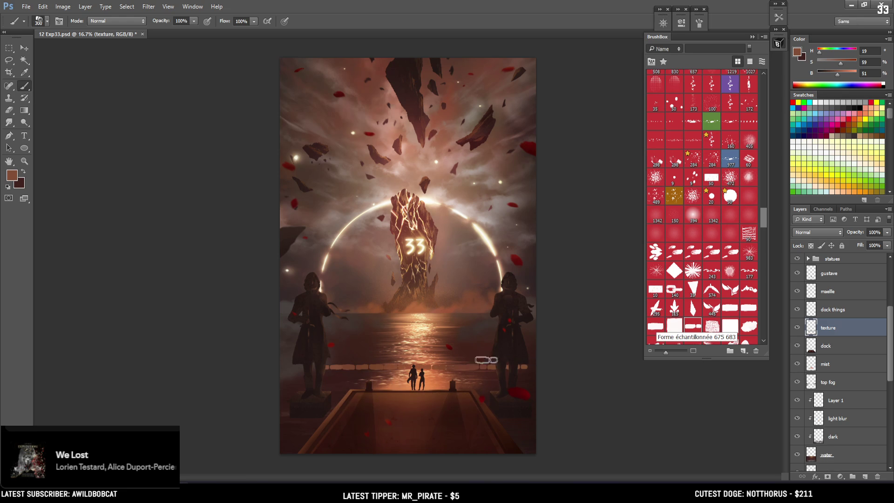
{"action": "key", "text": "ctrl+z"}
{"action": "left_click_drag", "start_coordinate": [324, 269], "coordinate": [435, 266]}
{"action": "key", "text": "ctrl+z"}
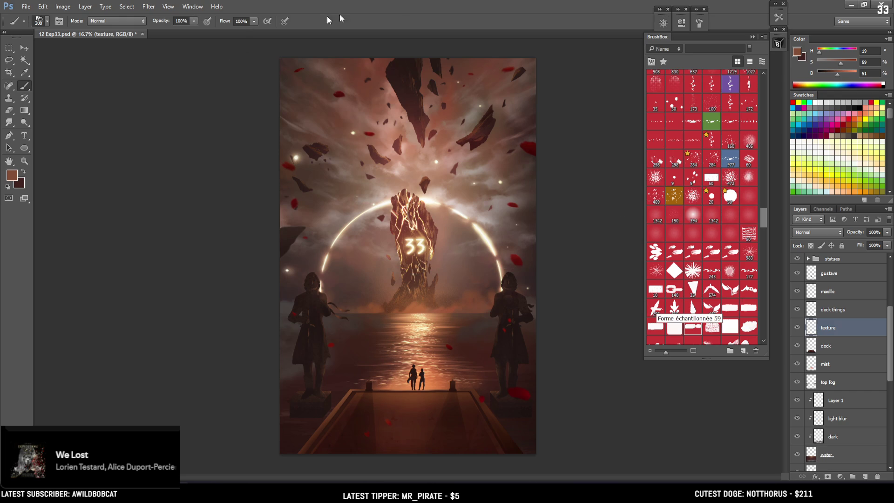
{"action": "left_click", "coordinate": [700, 24]}
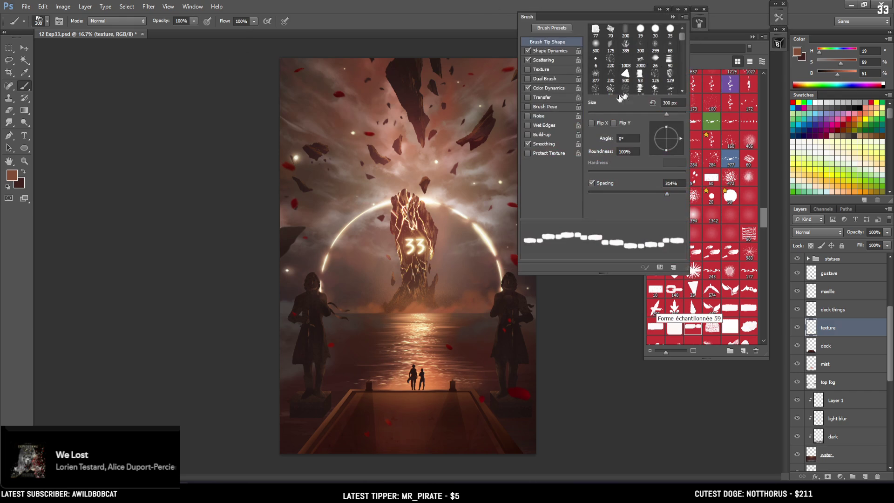
{"action": "left_click", "coordinate": [699, 26]}
{"action": "scroll", "coordinate": [325, 260], "scroll_direction": "up", "scroll_amount": 1}
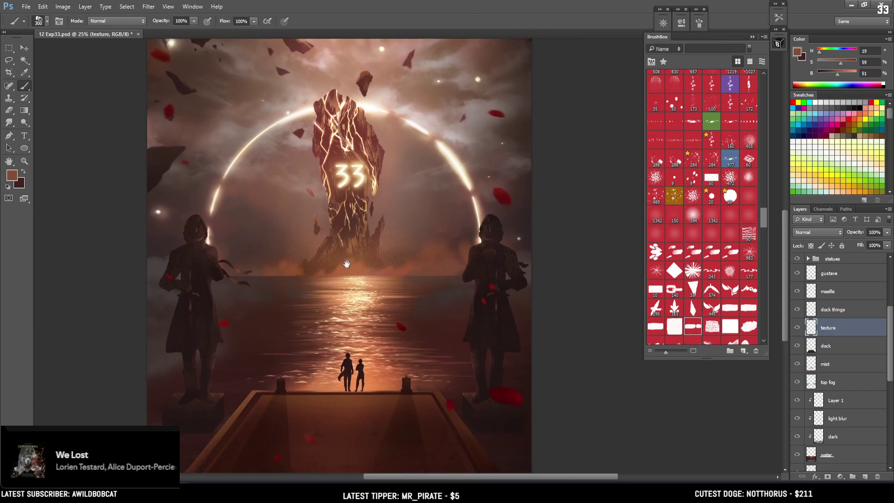
- Paint about fourteen horizontal brick rows across the water from the horizon down toward the figures
{"action": "left_click_drag", "start_coordinate": [315, 295], "coordinate": [273, 262]}
{"action": "left_click_drag", "start_coordinate": [249, 300], "coordinate": [465, 300]}
{"action": "key", "text": "bracketleft"}
{"action": "left_click_drag", "start_coordinate": [242, 309], "coordinate": [454, 309]}
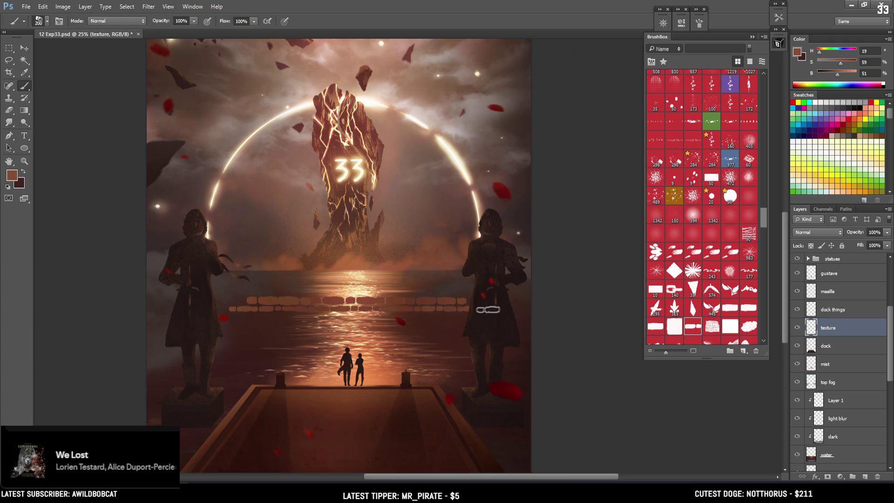
{"action": "left_click_drag", "start_coordinate": [229, 294], "coordinate": [422, 287]}
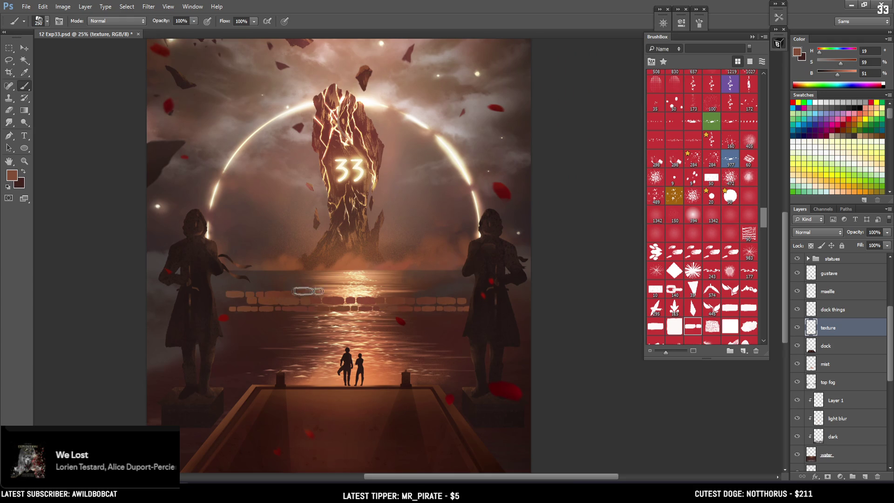
{"action": "left_click_drag", "start_coordinate": [231, 316], "coordinate": [489, 317]}
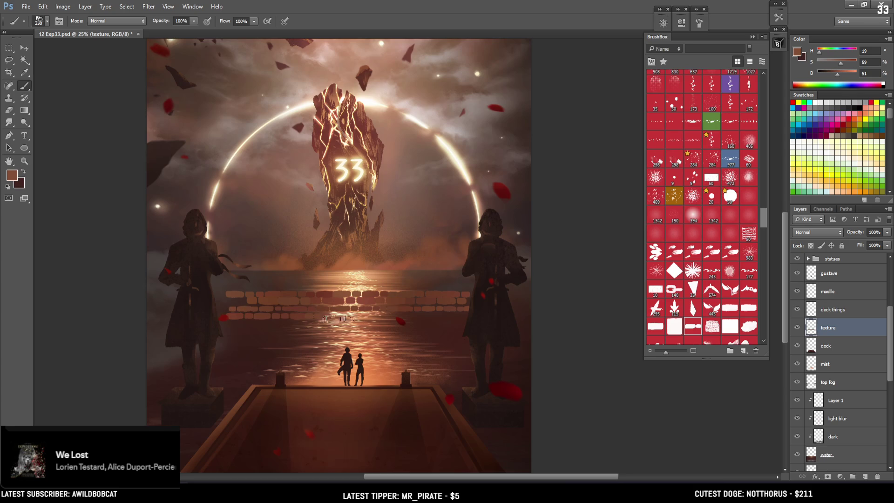
{"action": "left_click_drag", "start_coordinate": [231, 323], "coordinate": [501, 323]}
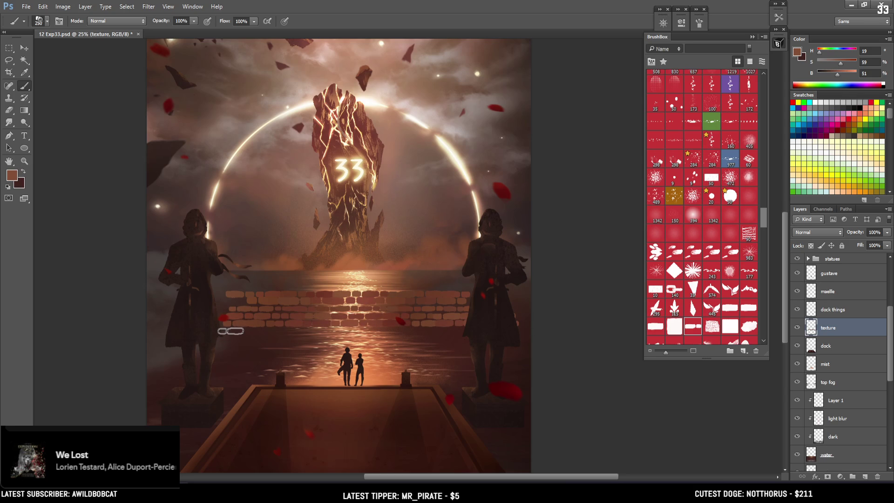
{"action": "left_click_drag", "start_coordinate": [230, 331], "coordinate": [522, 335]}
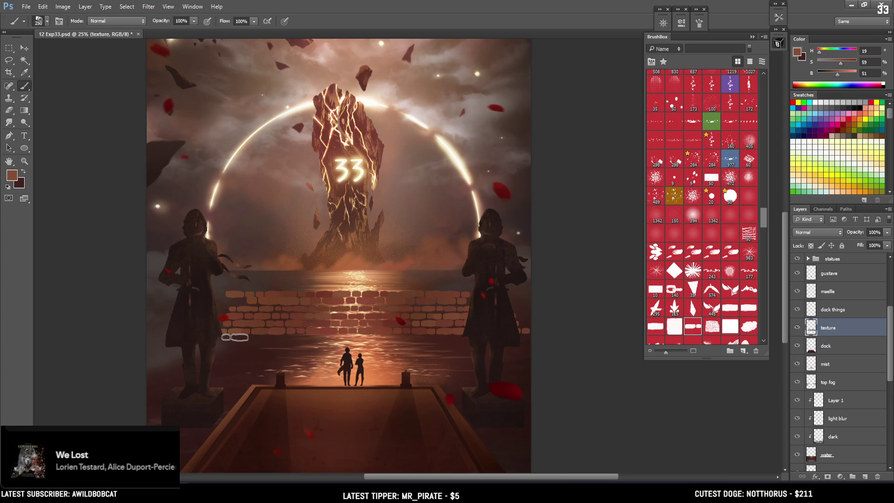
{"action": "left_click_drag", "start_coordinate": [227, 339], "coordinate": [536, 338]}
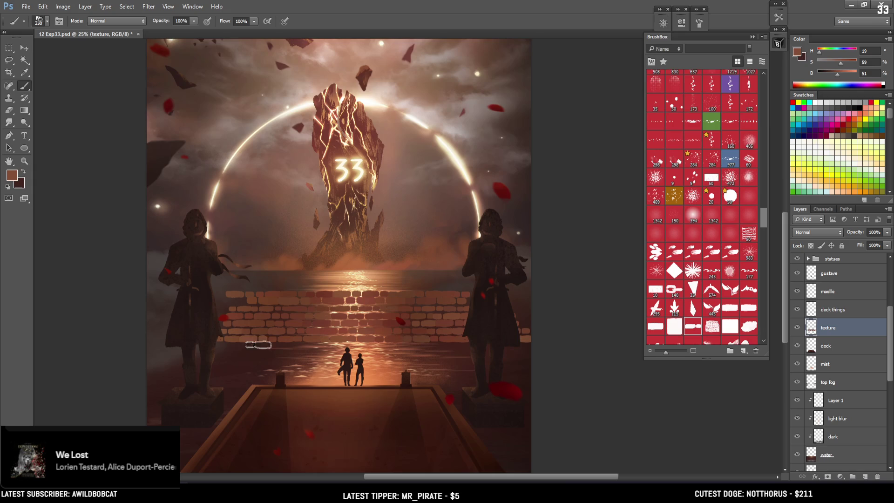
{"action": "left_click_drag", "start_coordinate": [224, 347], "coordinate": [535, 346]}
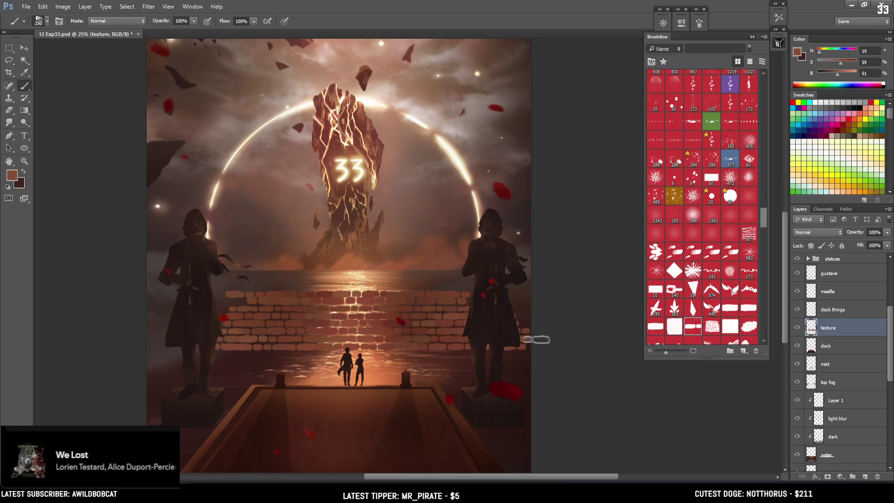
{"action": "left_click_drag", "start_coordinate": [222, 355], "coordinate": [500, 358]}
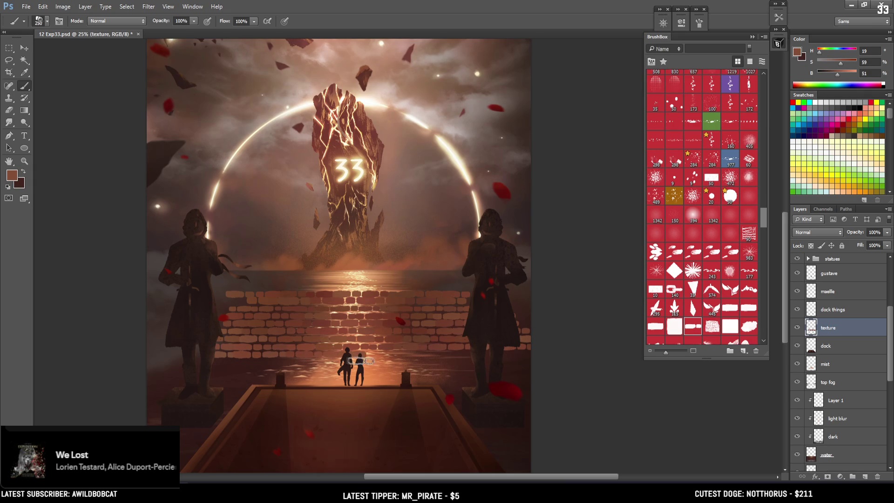
{"action": "left_click_drag", "start_coordinate": [222, 363], "coordinate": [565, 361]}
{"action": "left_click_drag", "start_coordinate": [207, 370], "coordinate": [554, 367]}
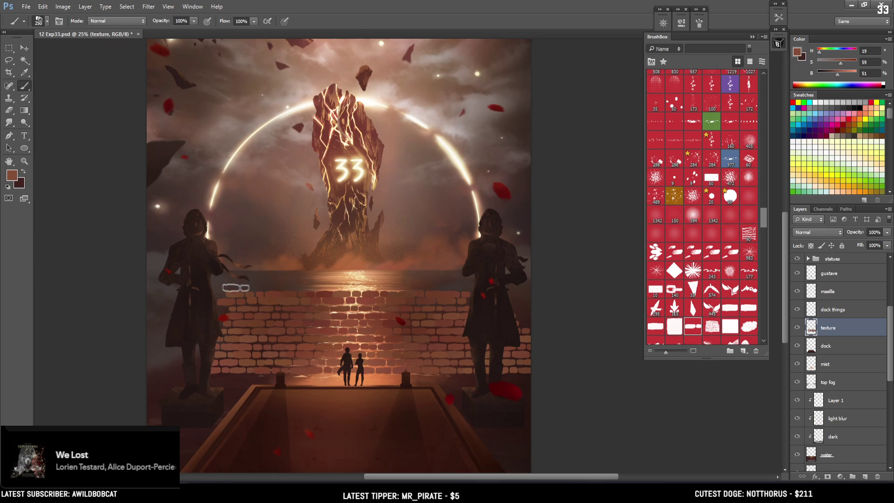
{"action": "left_click_drag", "start_coordinate": [220, 285], "coordinate": [501, 289]}
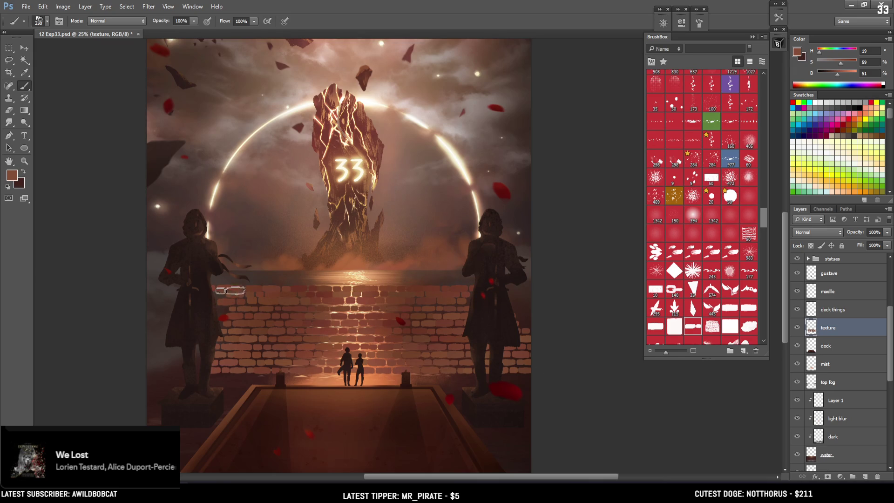
{"action": "mouse_move", "coordinate": [224, 288]}
{"action": "left_mouse_down"}
{"action": "mouse_move", "coordinate": [501, 281]}
{"action": "mouse_move", "coordinate": [201, 281]}
{"action": "left_mouse_up"}
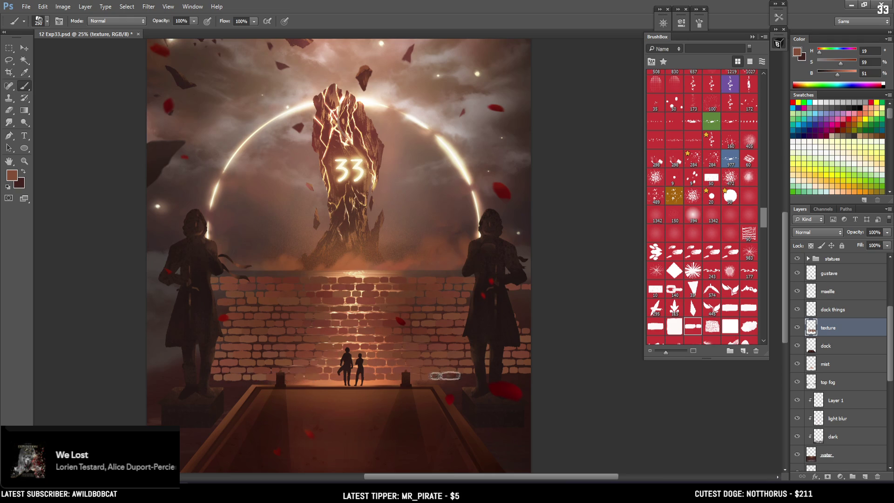
- Try moving and rotating the brick wall with Free Transform, leaving it behind the figures
{"action": "key", "text": "ctrl+t"}
{"action": "mouse_move", "coordinate": [447, 326]}
{"action": "left_mouse_down"}
{"action": "mouse_move", "coordinate": [448, 440]}
{"action": "mouse_move", "coordinate": [520, 343]}
{"action": "mouse_move", "coordinate": [479, 435]}
{"action": "left_mouse_up"}
{"action": "key", "text": "ctrl+minus"}
{"action": "key", "text": "ctrl+minus"}
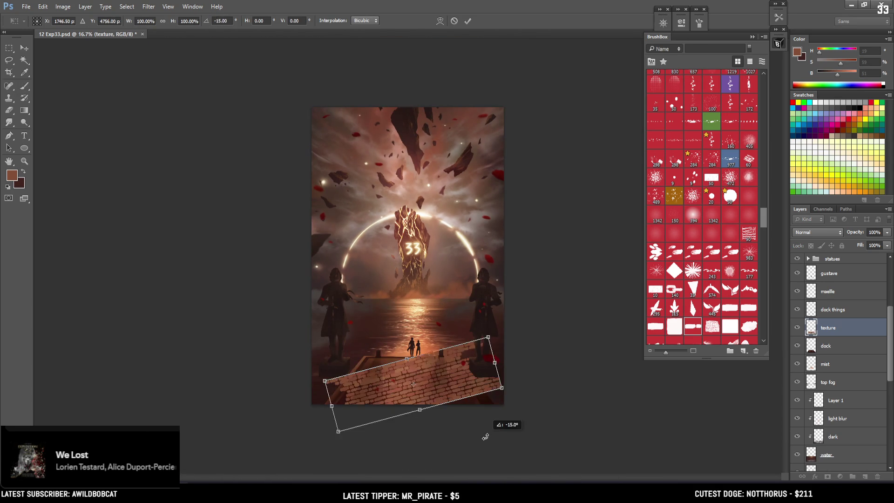
{"action": "left_click_drag", "start_coordinate": [447, 387], "coordinate": [448, 302]}
{"action": "key", "text": "Return"}
- Rename the texture layer to 'cobble'
{"action": "key", "text": "b"}
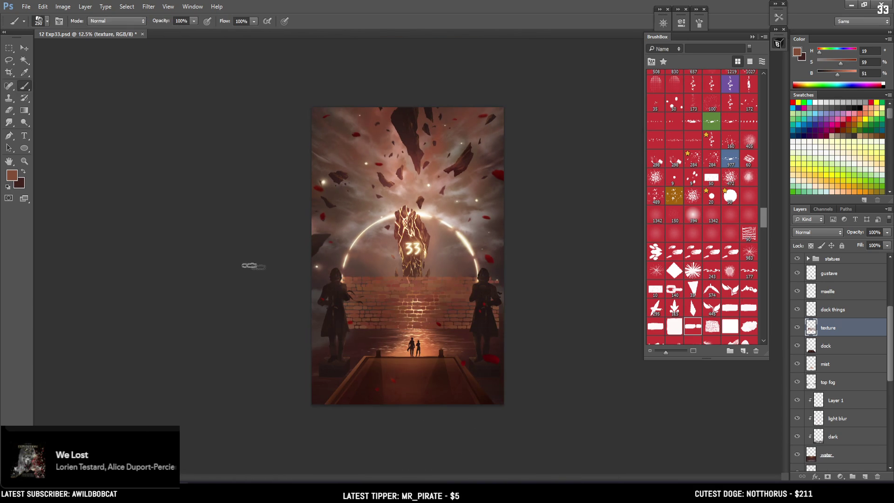
{"action": "left_click", "coordinate": [24, 49]}
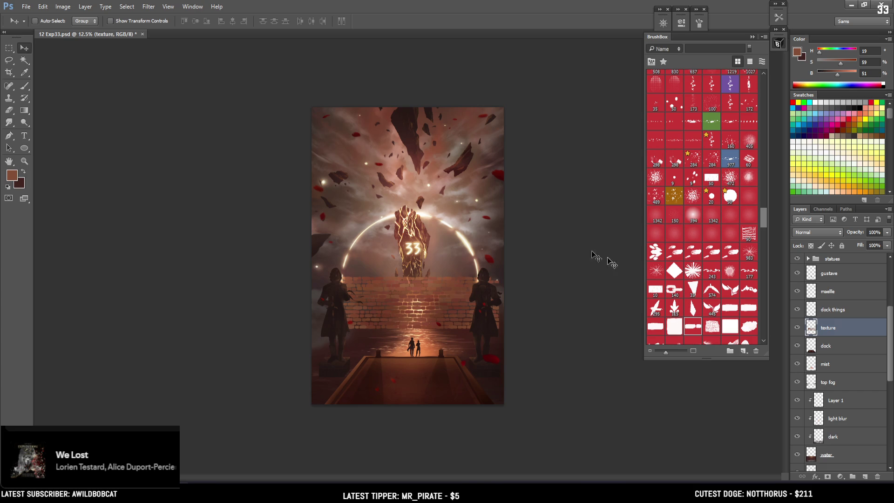
{"action": "double_click", "coordinate": [828, 329]}
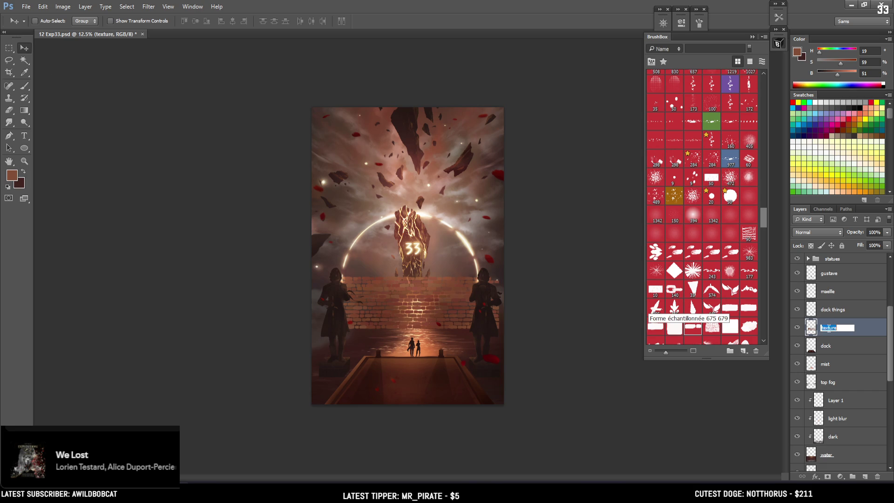
{"action": "type", "text": "c"}
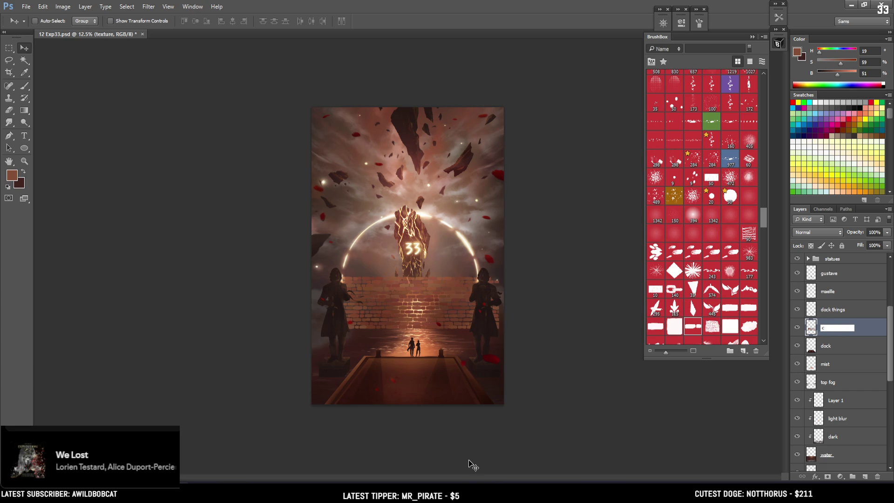
{"action": "type", "text": "obble"}
{"action": "key", "text": "Return"}
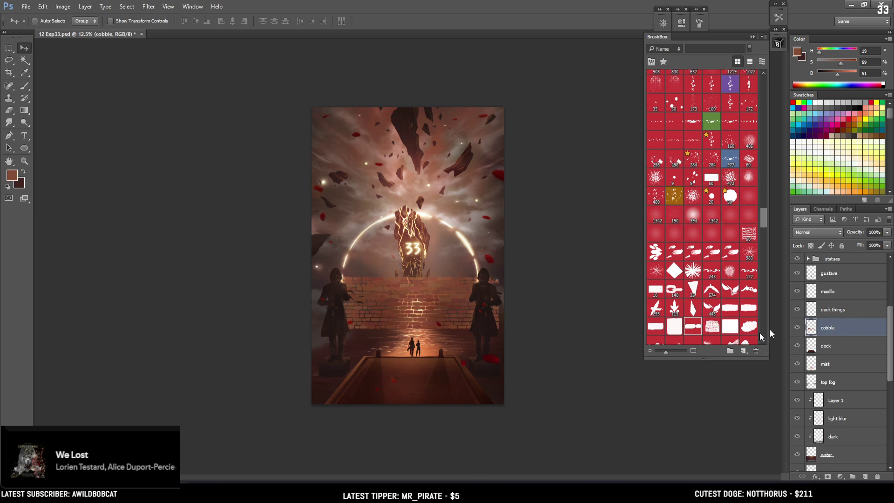
- Move the whole cobble layer down toward the dock, deselect, and save the file
{"action": "key", "text": "ctrl+a"}
{"action": "left_click", "coordinate": [24, 48]}
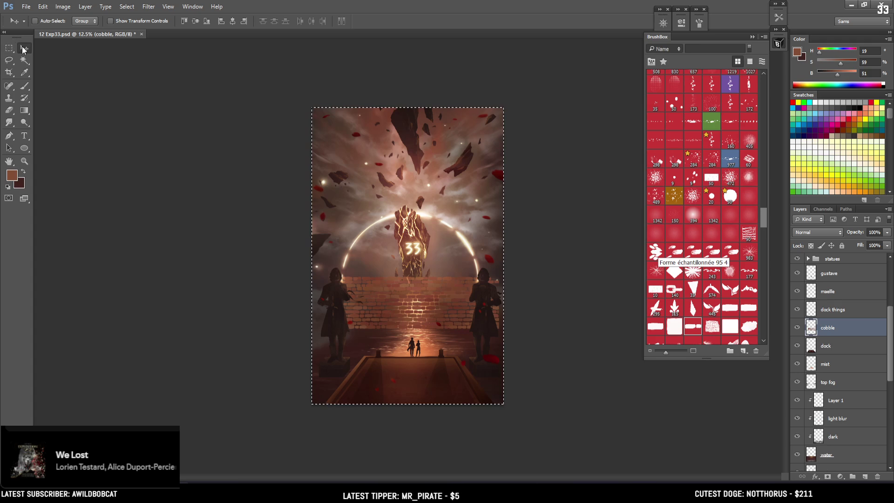
{"action": "left_click_drag", "start_coordinate": [430, 309], "coordinate": [433, 359]}
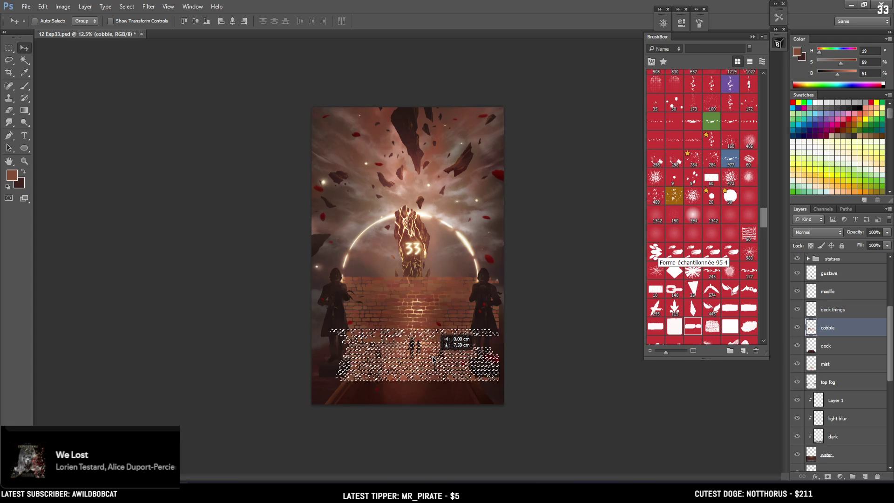
{"action": "key", "text": "ctrl+plus"}
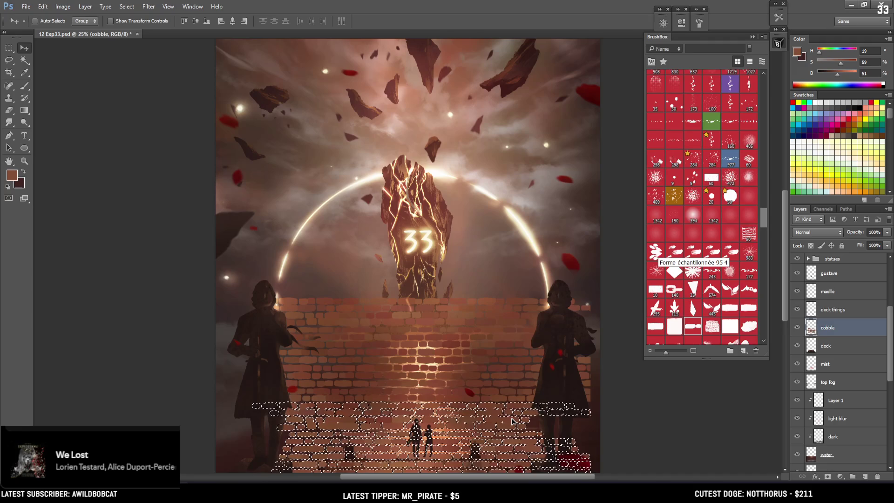
{"action": "key", "text": "ctrl+d"}
{"action": "key", "text": "ctrl+s"}
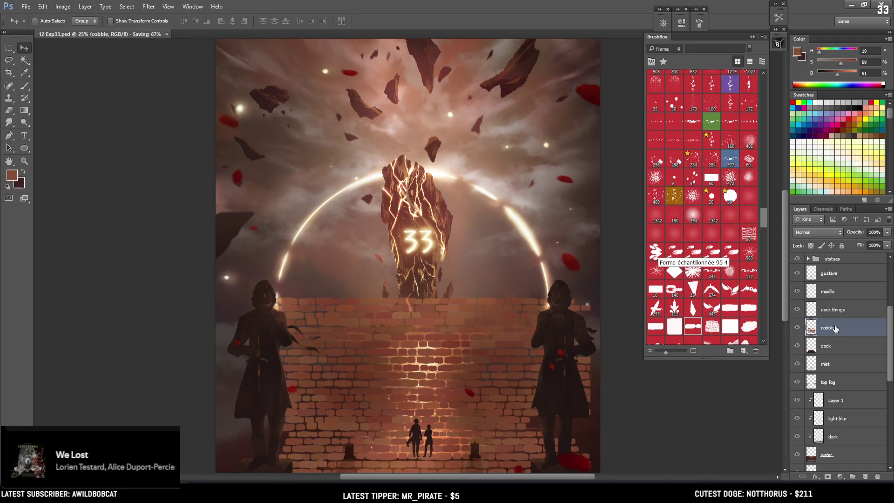
{"action": "key", "text": "ctrl+minus"}
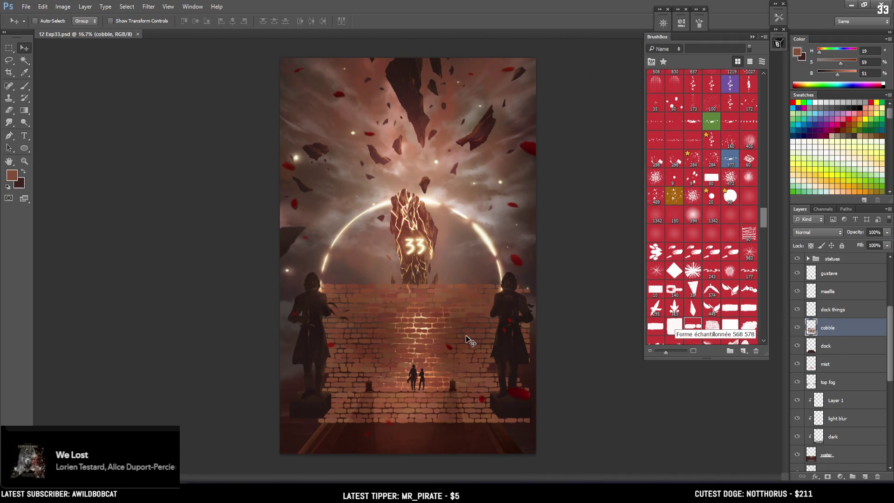
- Shift the cobble bricks lower, apply a perspective transform, and clip the layer to the dock
{"action": "left_click_drag", "start_coordinate": [469, 341], "coordinate": [468, 413]}
{"action": "key", "text": "ctrl+t"}
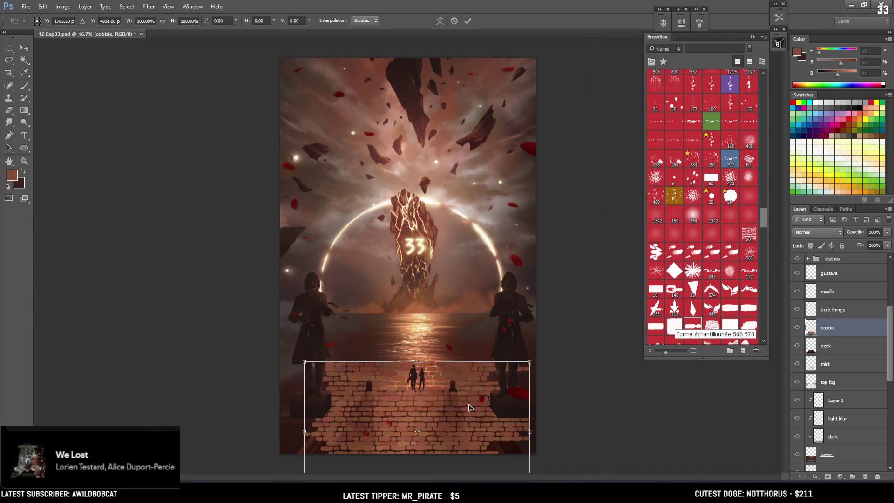
{"action": "right_click", "coordinate": [468, 407]}
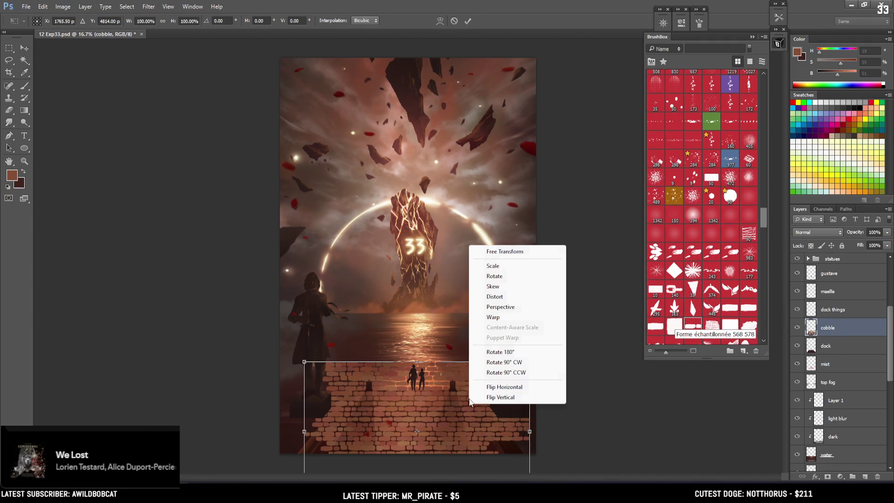
{"action": "left_click", "coordinate": [507, 308]}
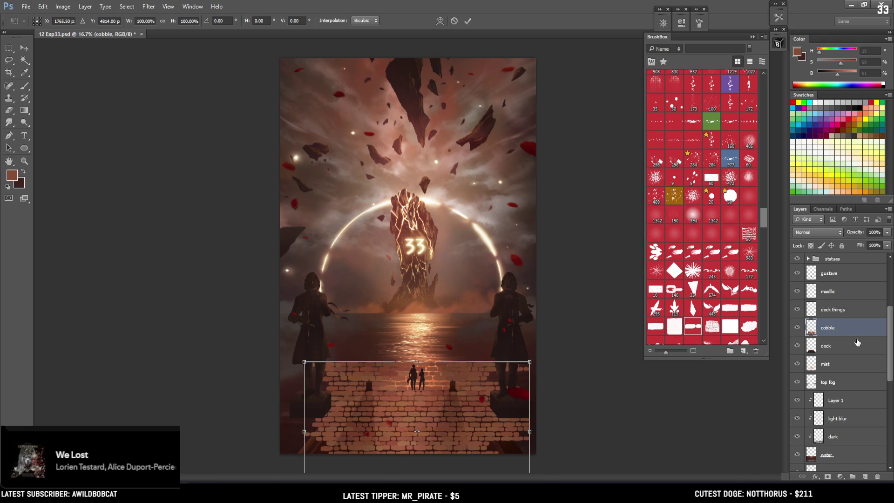
{"action": "key", "text": "Return"}
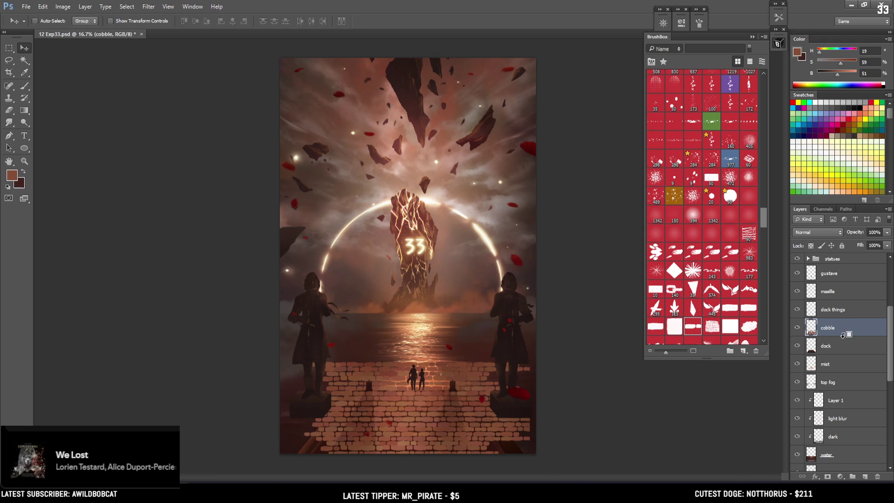
{"action": "left_click", "coordinate": [844, 338], "text": "alt"}
- Reapply a perspective transform to the cobble and show the red perspective grid layer
{"action": "key", "text": "ctrl+t"}
{"action": "right_click", "coordinate": [436, 417]}
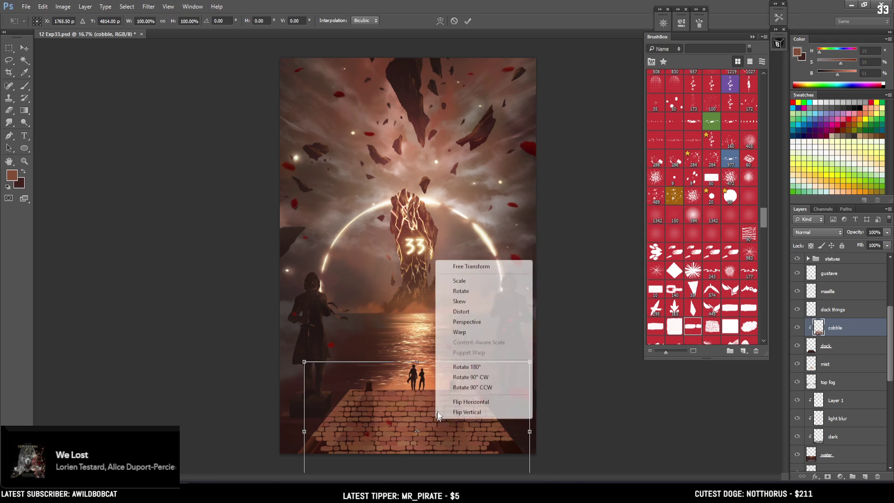
{"action": "left_click", "coordinate": [477, 321]}
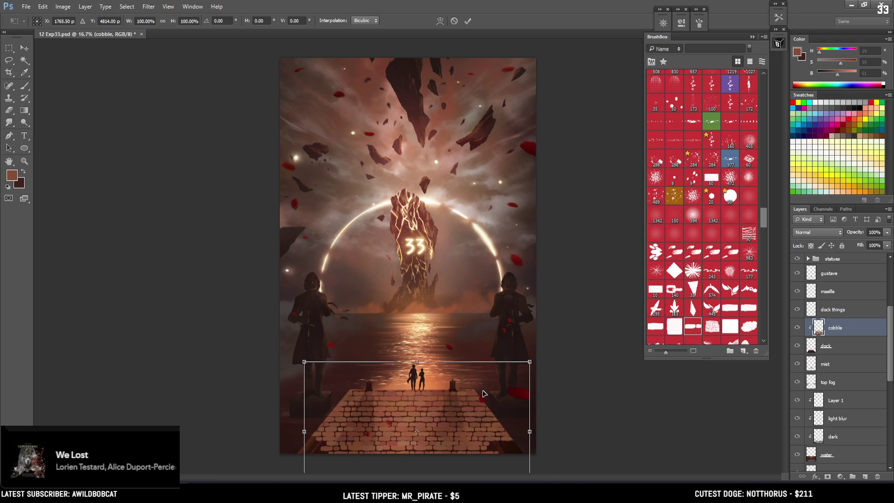
{"action": "key", "text": "ctrl+minus"}
{"action": "scroll", "coordinate": [815, 261], "scroll_direction": "up", "scroll_amount": 5}
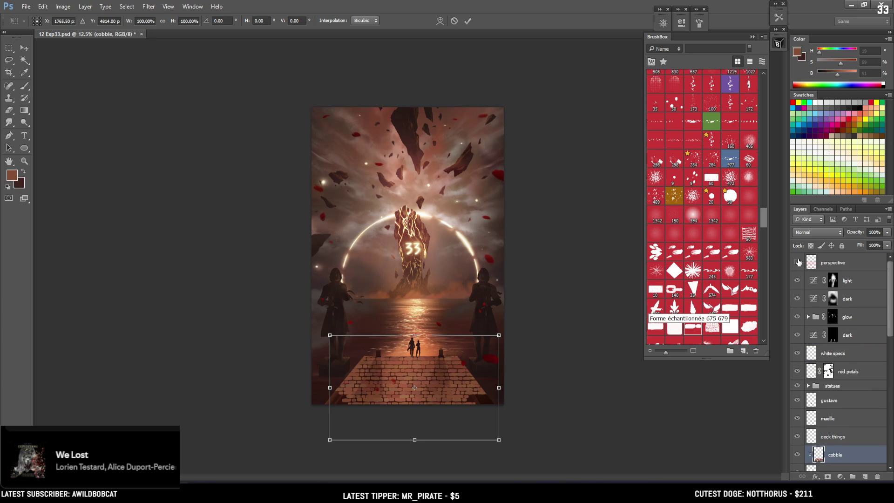
{"action": "key", "text": "Return"}
{"action": "left_click", "coordinate": [798, 263]}
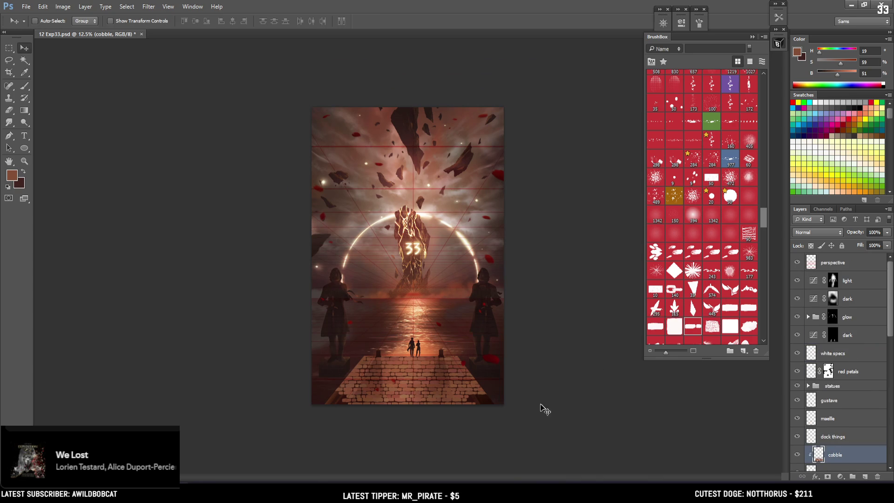
- Warp the pavement in perspective, widening the near edge and narrowing the far edge toward the horizon
{"action": "key", "text": "ctrl+t"}
{"action": "key", "text": "ctrl+plus"}
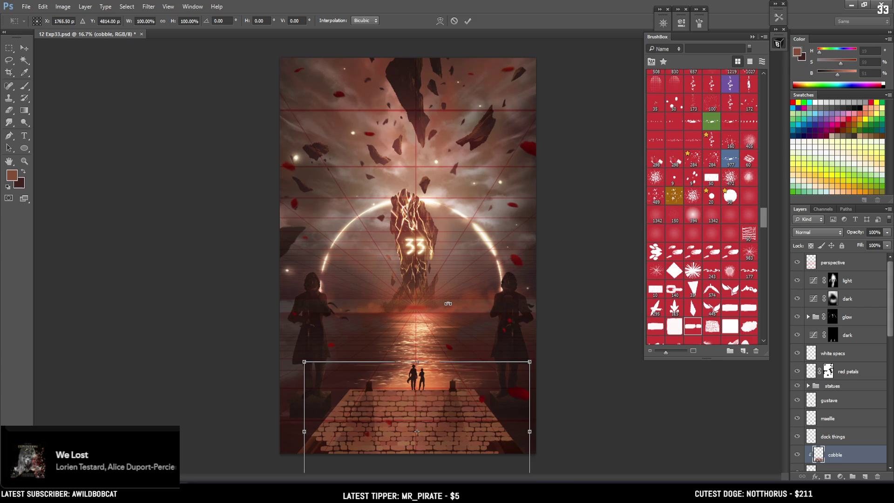
{"action": "scroll", "coordinate": [499, 381], "scroll_direction": "up", "scroll_amount": 1}
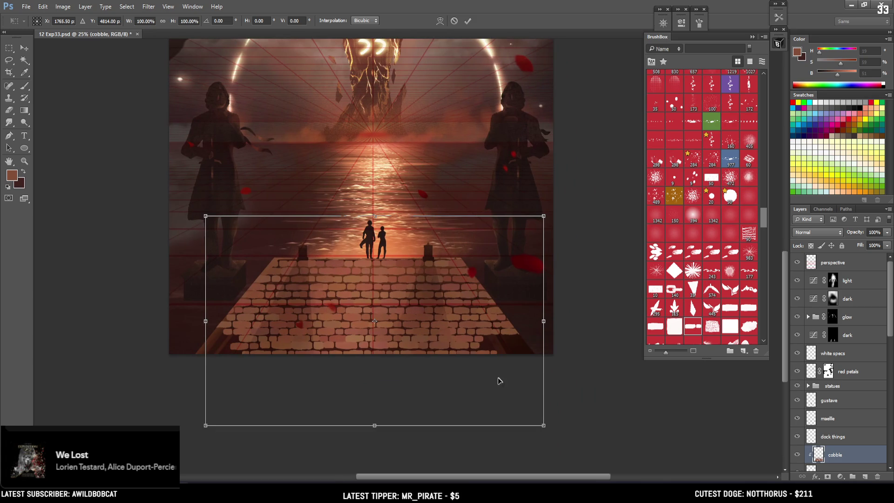
{"action": "right_click", "coordinate": [484, 248]}
{"action": "left_click", "coordinate": [525, 309]}
{"action": "left_click_drag", "start_coordinate": [543, 426], "coordinate": [610, 426]}
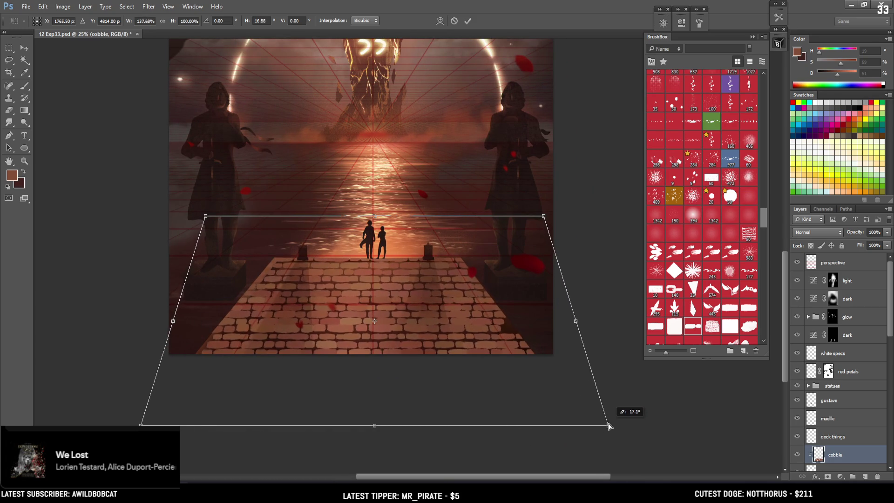
{"action": "left_click_drag", "start_coordinate": [544, 217], "coordinate": [515, 223]}
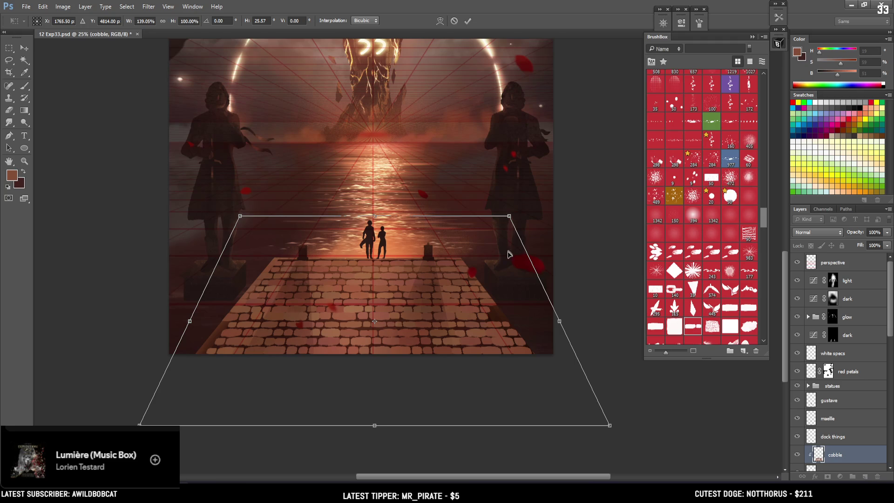
{"action": "key", "text": "Return"}
- Squash, lower and narrow the pavement to about 94.79% width and 79.62% height on the dock
{"action": "key", "text": "ctrl+t"}
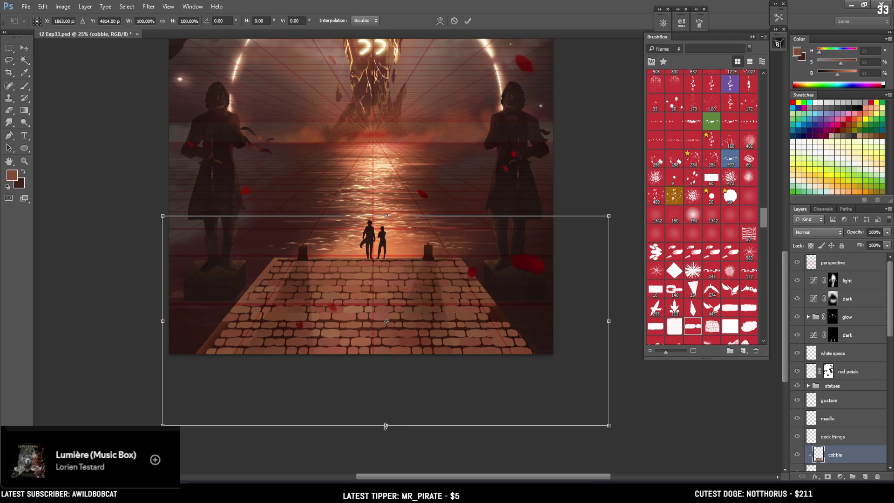
{"action": "left_click_drag", "start_coordinate": [385, 426], "coordinate": [374, 383]}
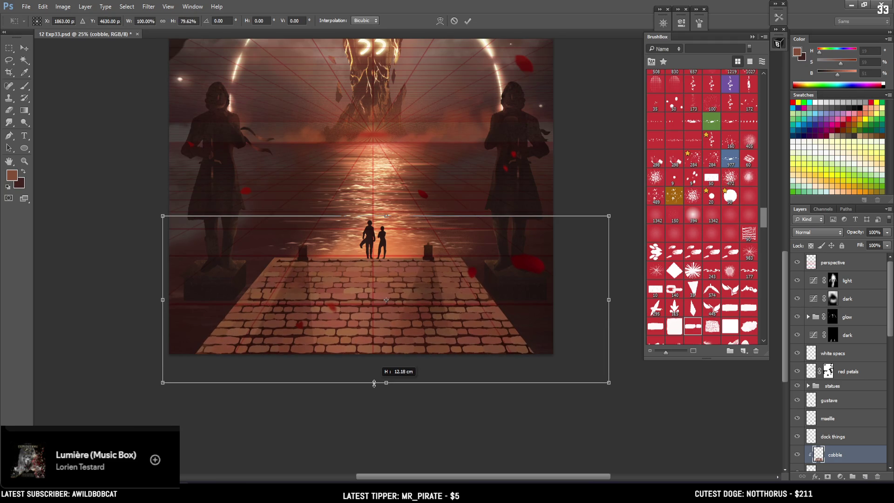
{"action": "left_click_drag", "start_coordinate": [421, 288], "coordinate": [420, 335]}
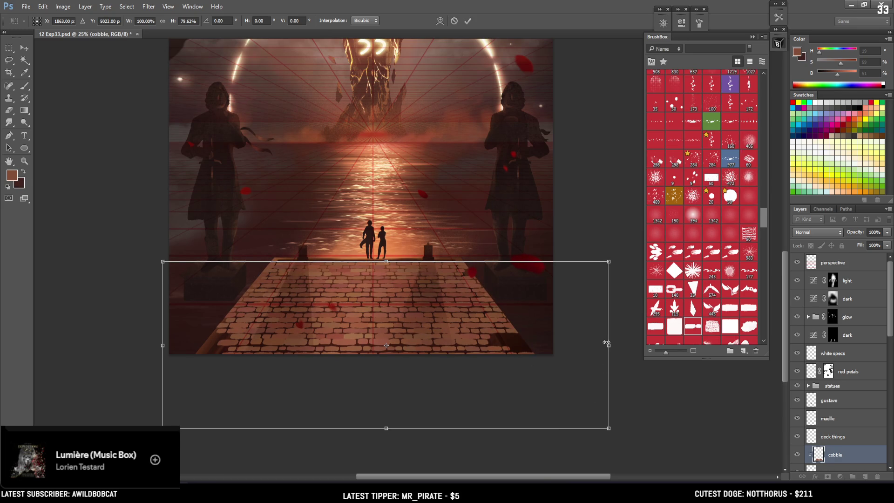
{"action": "left_click_drag", "start_coordinate": [610, 344], "coordinate": [598, 336]}
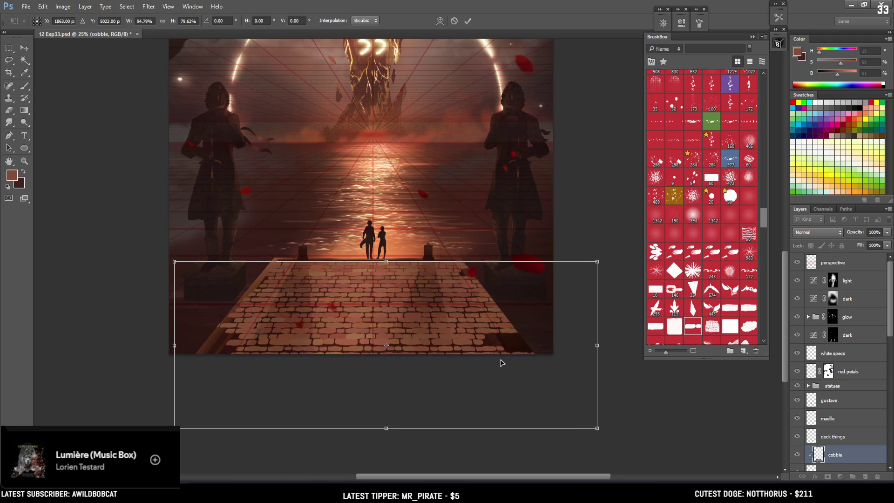
{"action": "key", "text": "Return"}
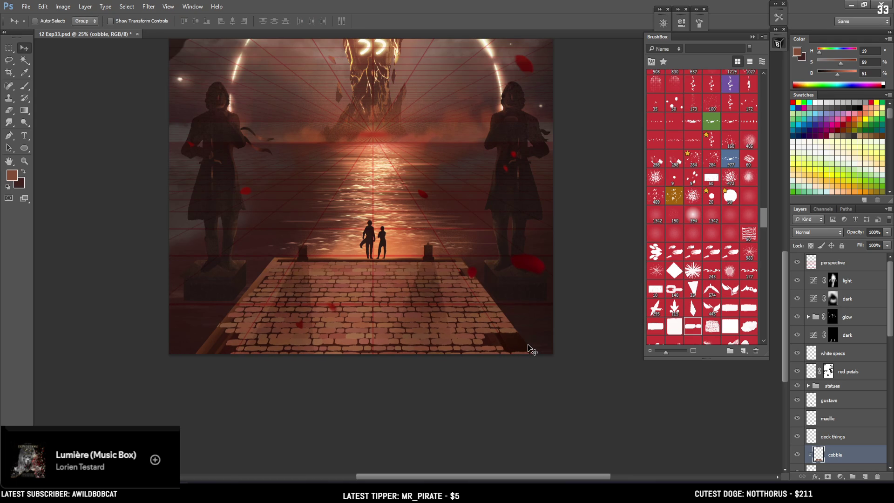
- Set up the Eraser with a textured Kloir brush from BrushBox at size 60
{"action": "key", "text": "e"}
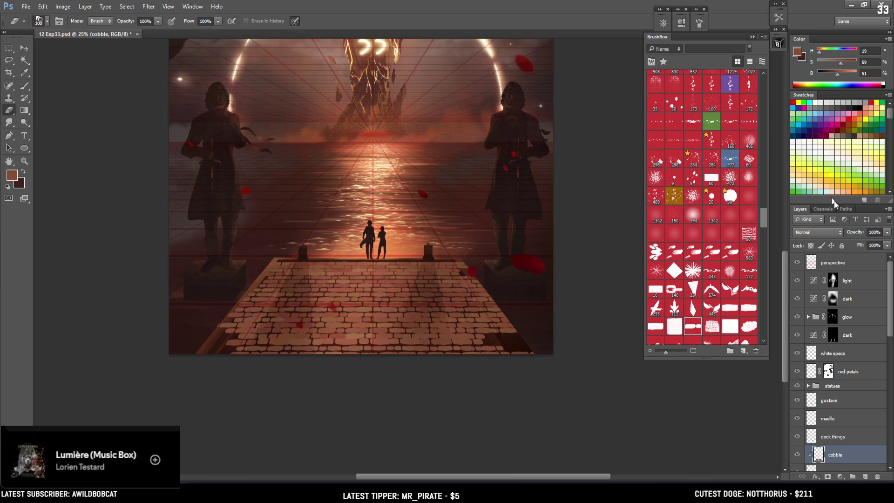
{"action": "key", "text": "bracketleft"}
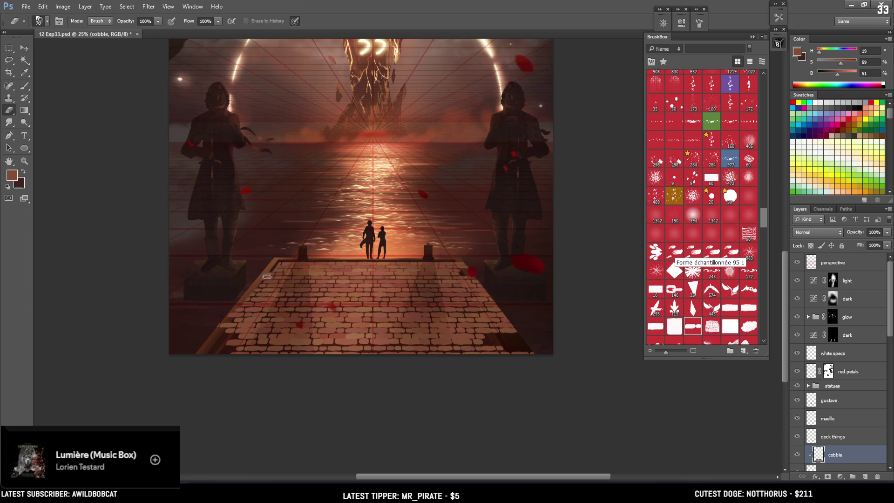
{"action": "left_click", "coordinate": [225, 328]}
{"action": "left_click_drag", "start_coordinate": [763, 225], "coordinate": [761, 82]}
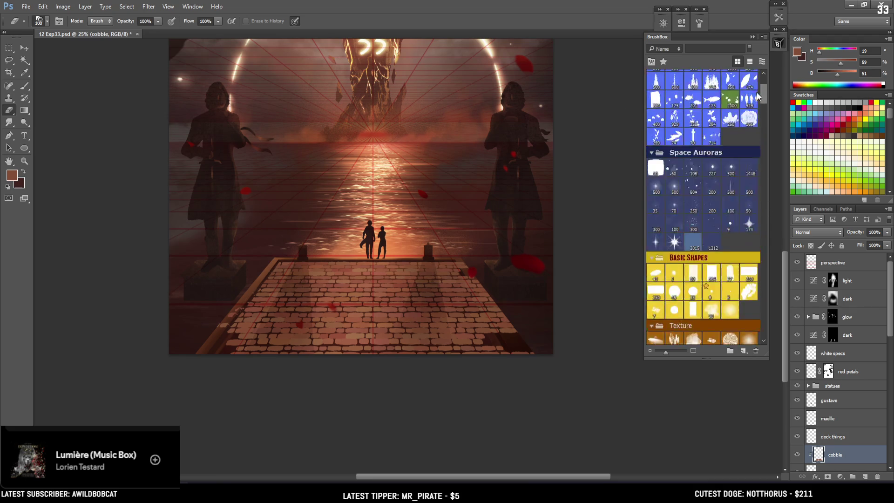
{"action": "left_click", "coordinate": [712, 91]}
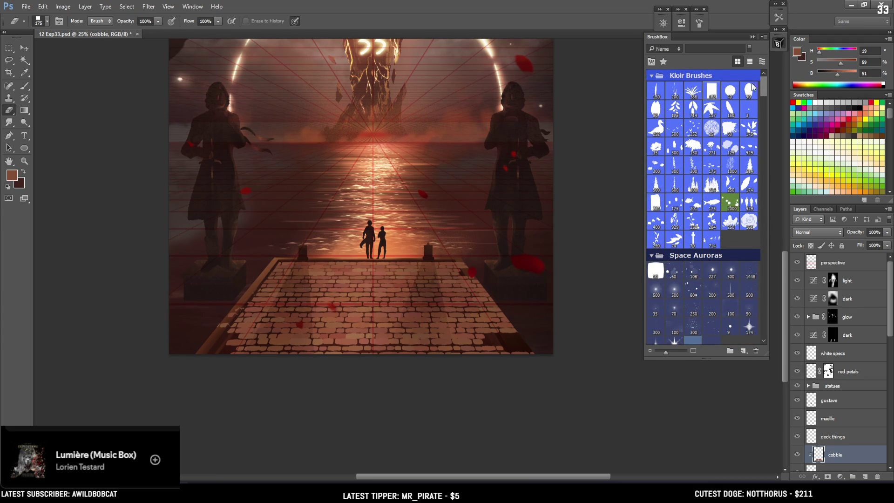
{"action": "key", "text": "bracketleft"}
{"action": "key", "text": "bracketleft"}
{"action": "key", "text": "bracketleft"}
{"action": "key", "text": "bracketleft"}
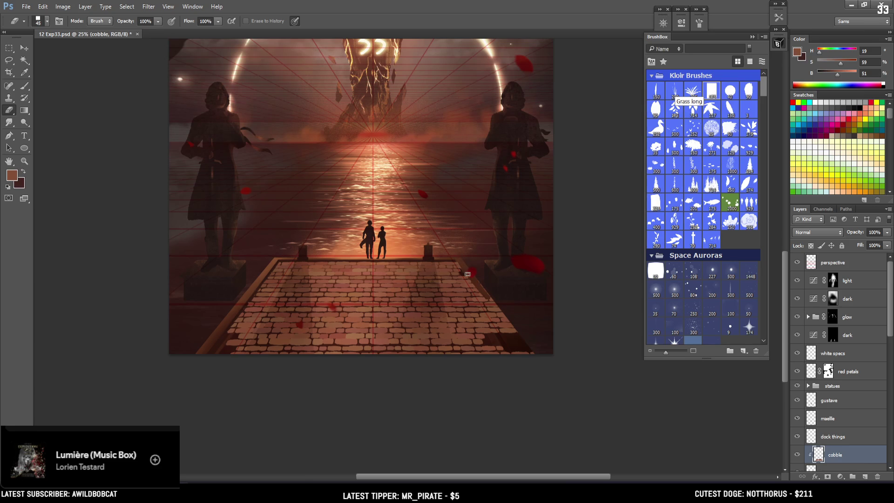
- Cycle the cobble layer through the blend modes and leave it on Lighten
{"action": "left_click", "coordinate": [827, 233]}
{"action": "left_click", "coordinate": [825, 233]}
{"action": "scroll", "coordinate": [823, 234], "scroll_direction": "down", "scroll_amount": 1}
{"action": "scroll", "coordinate": [823, 234], "scroll_direction": "down", "scroll_amount": 1}
{"action": "scroll", "coordinate": [823, 234], "scroll_direction": "down", "scroll_amount": 1}
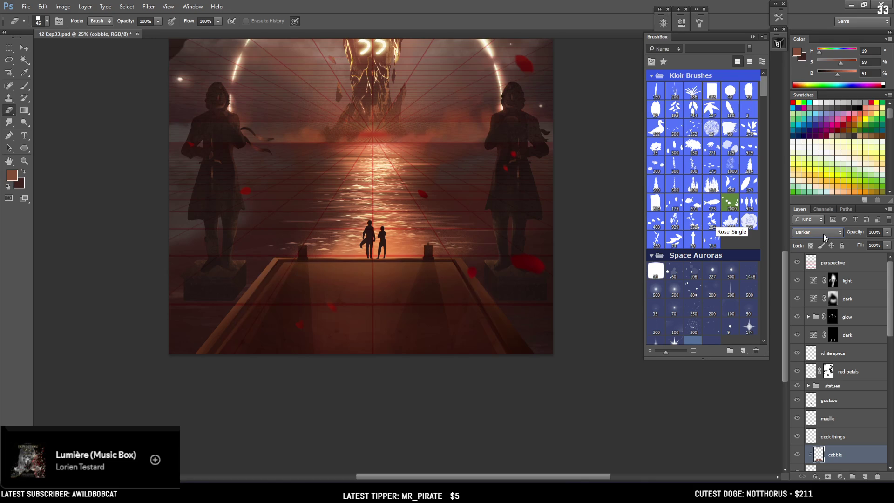
{"action": "scroll", "coordinate": [820, 235], "scroll_direction": "down", "scroll_amount": 2}
{"action": "scroll", "coordinate": [820, 236], "scroll_direction": "down", "scroll_amount": 1}
{"action": "scroll", "coordinate": [820, 236], "scroll_direction": "down", "scroll_amount": 1}
{"action": "scroll", "coordinate": [819, 237], "scroll_direction": "down", "scroll_amount": 1}
{"action": "scroll", "coordinate": [818, 236], "scroll_direction": "down", "scroll_amount": 1}
{"action": "scroll", "coordinate": [818, 237], "scroll_direction": "down", "scroll_amount": 1}
{"action": "scroll", "coordinate": [817, 237], "scroll_direction": "down", "scroll_amount": 1}
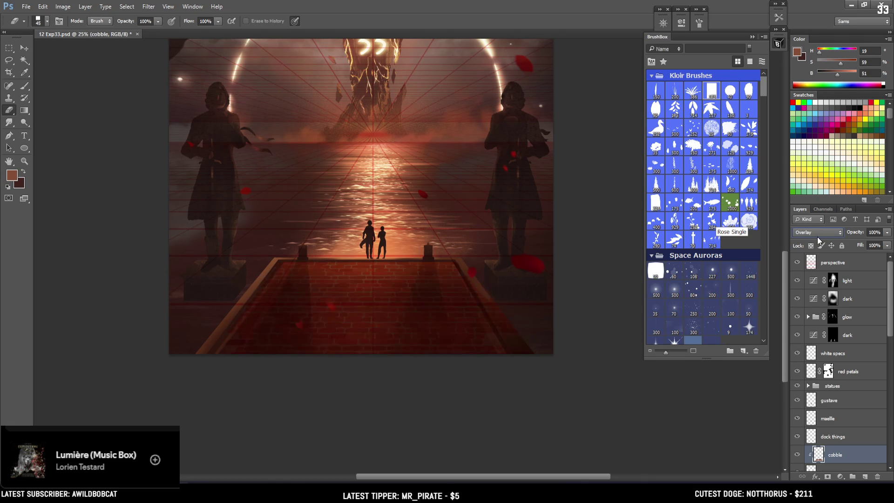
{"action": "scroll", "coordinate": [816, 236], "scroll_direction": "down", "scroll_amount": 2}
{"action": "scroll", "coordinate": [817, 236], "scroll_direction": "down", "scroll_amount": 2}
{"action": "scroll", "coordinate": [817, 235], "scroll_direction": "down", "scroll_amount": 2}
{"action": "scroll", "coordinate": [817, 235], "scroll_direction": "down", "scroll_amount": 2}
{"action": "scroll", "coordinate": [817, 235], "scroll_direction": "down", "scroll_amount": 2}
{"action": "scroll", "coordinate": [817, 236], "scroll_direction": "down", "scroll_amount": 2}
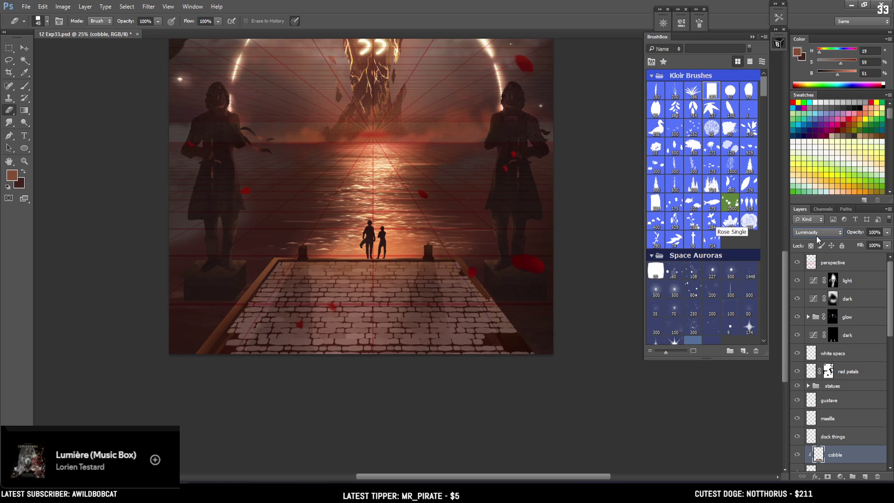
{"action": "scroll", "coordinate": [815, 235], "scroll_direction": "up", "scroll_amount": 2}
{"action": "scroll", "coordinate": [815, 236], "scroll_direction": "up", "scroll_amount": 2}
{"action": "scroll", "coordinate": [815, 236], "scroll_direction": "up", "scroll_amount": 2}
{"action": "scroll", "coordinate": [816, 235], "scroll_direction": "up", "scroll_amount": 2}
{"action": "scroll", "coordinate": [816, 236], "scroll_direction": "up", "scroll_amount": 1}
{"action": "scroll", "coordinate": [815, 236], "scroll_direction": "up", "scroll_amount": 1}
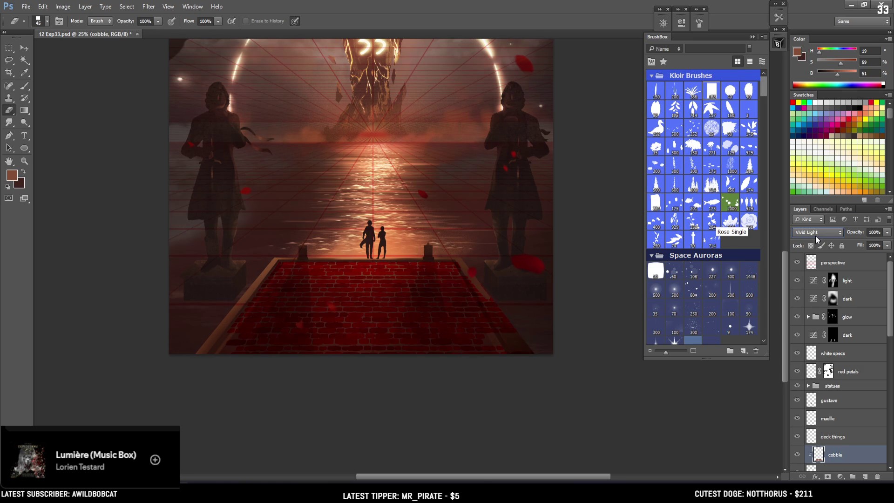
{"action": "scroll", "coordinate": [815, 236], "scroll_direction": "up", "scroll_amount": 1}
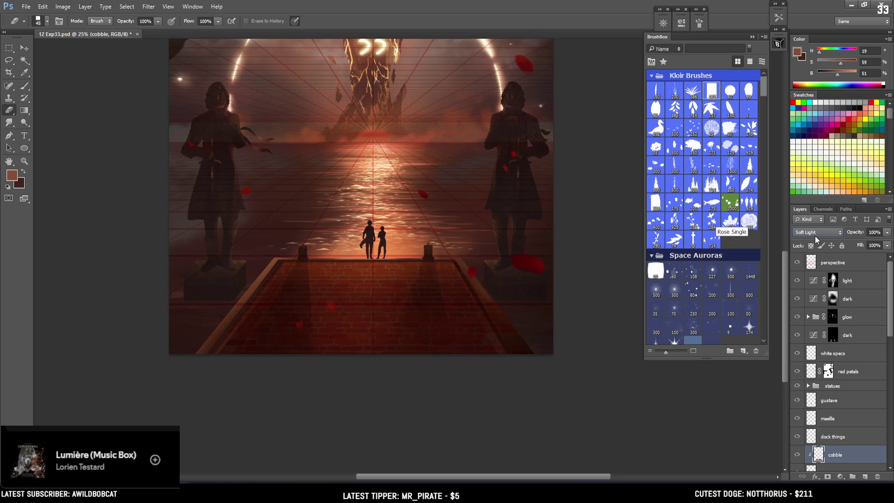
{"action": "scroll", "coordinate": [815, 236], "scroll_direction": "up", "scroll_amount": 1}
{"action": "scroll", "coordinate": [815, 236], "scroll_direction": "up", "scroll_amount": 1}
{"action": "scroll", "coordinate": [814, 236], "scroll_direction": "up", "scroll_amount": 1}
{"action": "scroll", "coordinate": [815, 235], "scroll_direction": "up", "scroll_amount": 1}
{"action": "scroll", "coordinate": [814, 235], "scroll_direction": "up", "scroll_amount": 1}
{"action": "scroll", "coordinate": [815, 235], "scroll_direction": "up", "scroll_amount": 1}
{"action": "scroll", "coordinate": [815, 236], "scroll_direction": "down", "scroll_amount": 1}
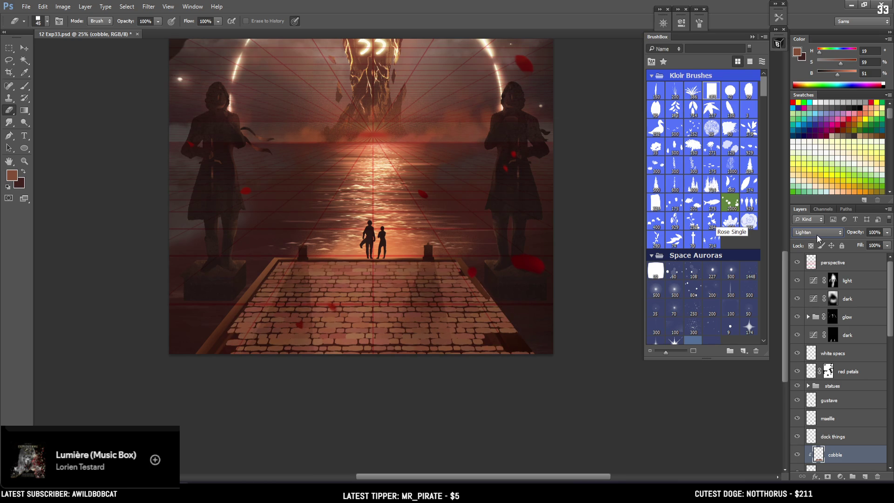
{"action": "scroll", "coordinate": [817, 234], "scroll_direction": "up", "scroll_amount": 2}
{"action": "scroll", "coordinate": [817, 234], "scroll_direction": "up", "scroll_amount": 2}
{"action": "scroll", "coordinate": [818, 235], "scroll_direction": "up", "scroll_amount": 1}
{"action": "scroll", "coordinate": [817, 235], "scroll_direction": "up", "scroll_amount": 1}
{"action": "scroll", "coordinate": [816, 234], "scroll_direction": "down", "scroll_amount": 3}
{"action": "scroll", "coordinate": [817, 234], "scroll_direction": "down", "scroll_amount": 1}
{"action": "scroll", "coordinate": [816, 236], "scroll_direction": "down", "scroll_amount": 1}
{"action": "scroll", "coordinate": [817, 235], "scroll_direction": "down", "scroll_amount": 1}
{"action": "scroll", "coordinate": [816, 235], "scroll_direction": "down", "scroll_amount": 1}
{"action": "scroll", "coordinate": [815, 236], "scroll_direction": "up", "scroll_amount": 1}
{"action": "mouse_move", "coordinate": [531, 279]}
{"action": "left_mouse_down"}
{"action": "mouse_move", "coordinate": [510, 323]}
{"action": "mouse_move", "coordinate": [517, 269]}
{"action": "left_mouse_up"}
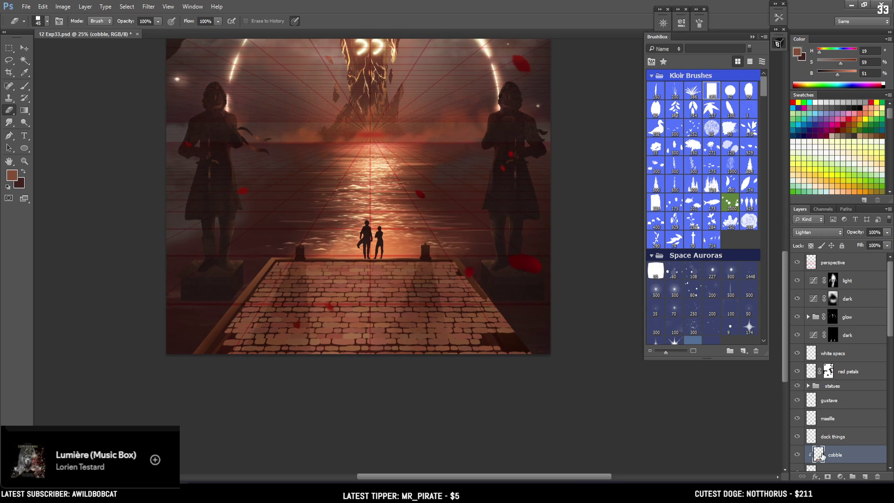
- Erase the stray bricks at the dock's bottom-right corner with an 80-size eraser, undoing a straight strip
{"action": "key", "text": "bracketright"}
{"action": "key", "text": "bracketright"}
{"action": "key", "text": "bracketright"}
{"action": "key", "text": "bracketright"}
{"action": "key", "text": "bracketright"}
{"action": "key", "text": "bracketright"}
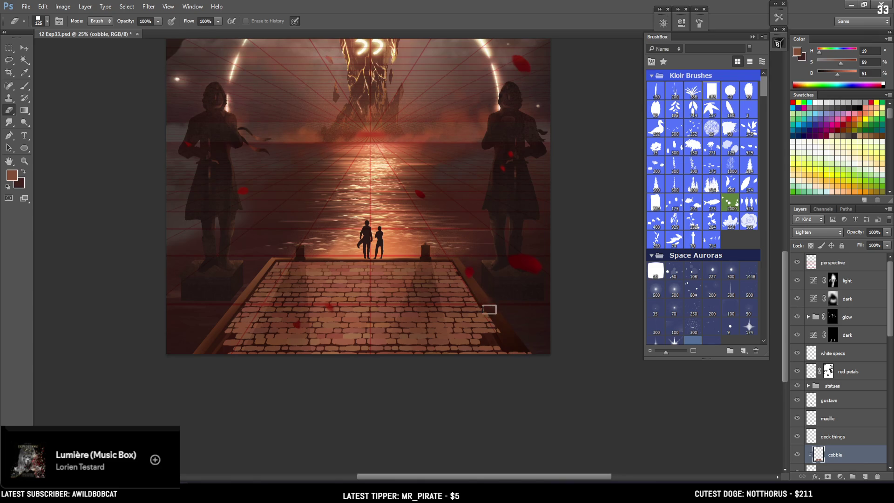
{"action": "left_click_drag", "start_coordinate": [484, 295], "coordinate": [509, 323]}
{"action": "scroll", "coordinate": [484, 368], "scroll_direction": "up", "scroll_amount": 2}
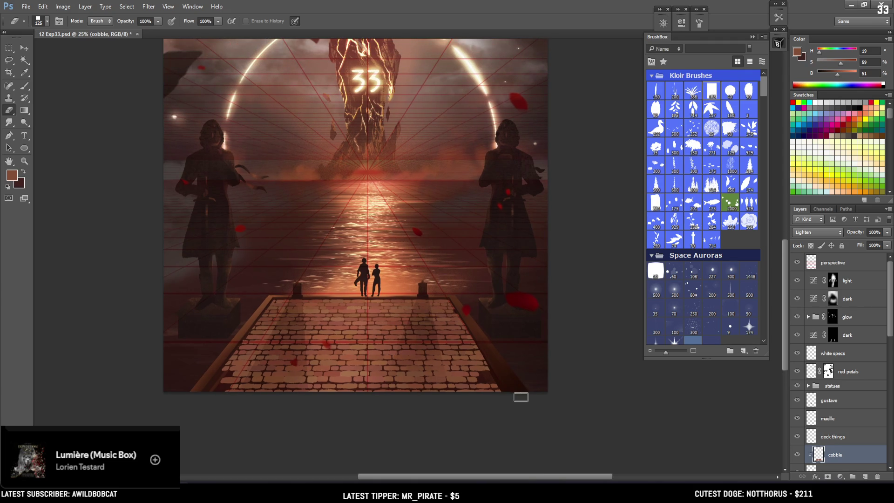
{"action": "key", "text": "bracketleft"}
{"action": "key", "text": "bracketleft"}
{"action": "key", "text": "bracketleft"}
{"action": "key", "text": "bracketleft"}
{"action": "key", "text": "bracketleft"}
{"action": "left_click", "coordinate": [502, 392], "text": "shift"}
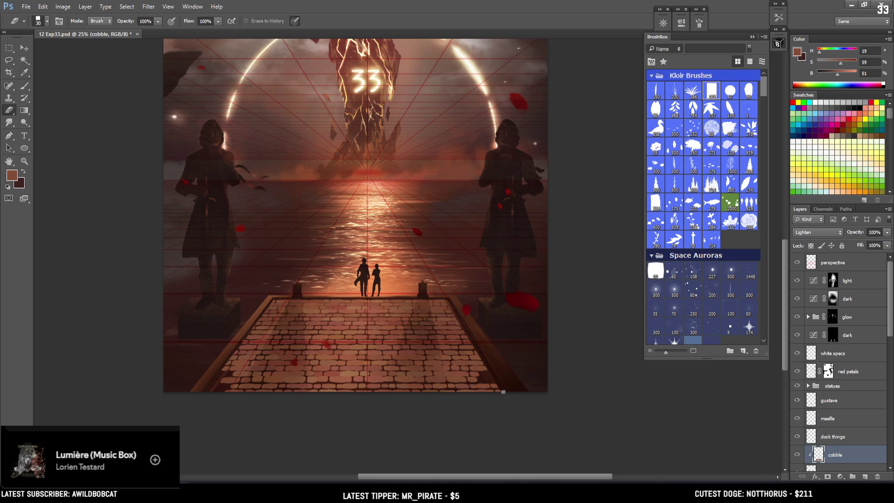
{"action": "key", "text": "ctrl+z"}
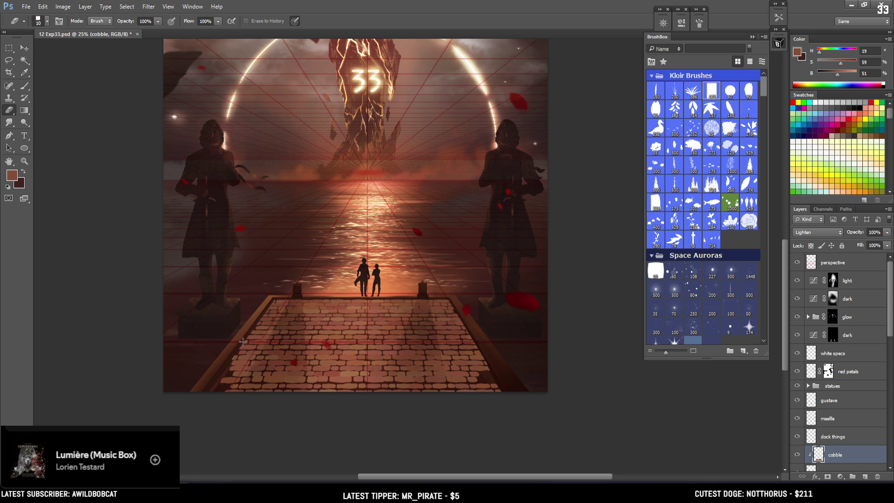
- Dismiss the history eraser error, set the cobble layer to Normal, and sample the cobblestone colour
{"action": "left_click", "coordinate": [234, 386]}
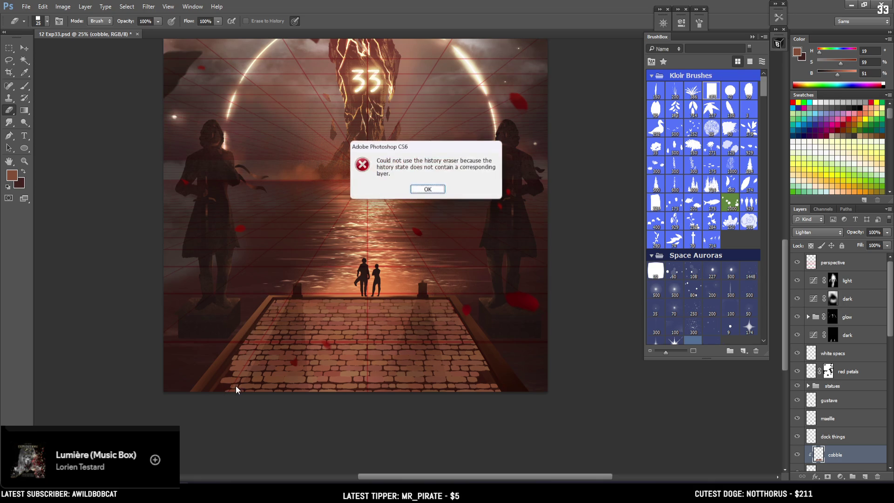
{"action": "left_click", "coordinate": [424, 188]}
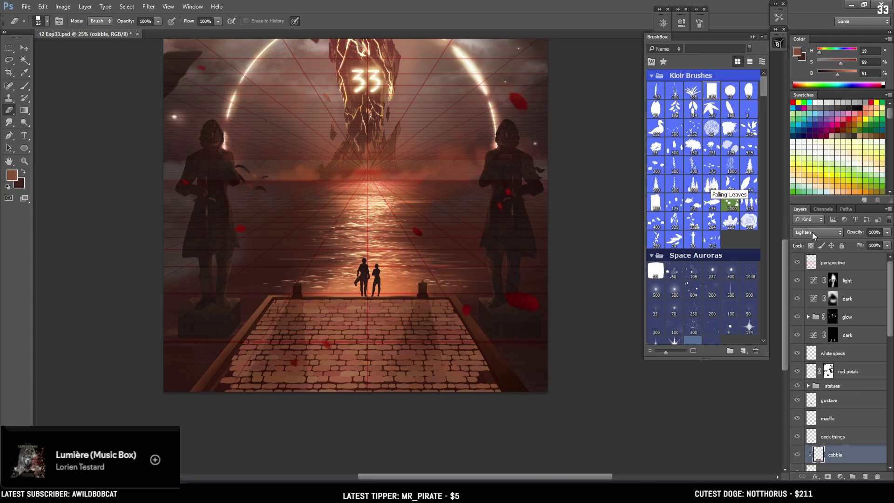
{"action": "left_click", "coordinate": [810, 232]}
{"action": "left_click", "coordinate": [808, 237]}
{"action": "left_click", "coordinate": [810, 233]}
{"action": "left_click", "coordinate": [810, 233]}
{"action": "scroll", "coordinate": [277, 412], "scroll_direction": "up", "scroll_amount": 2}
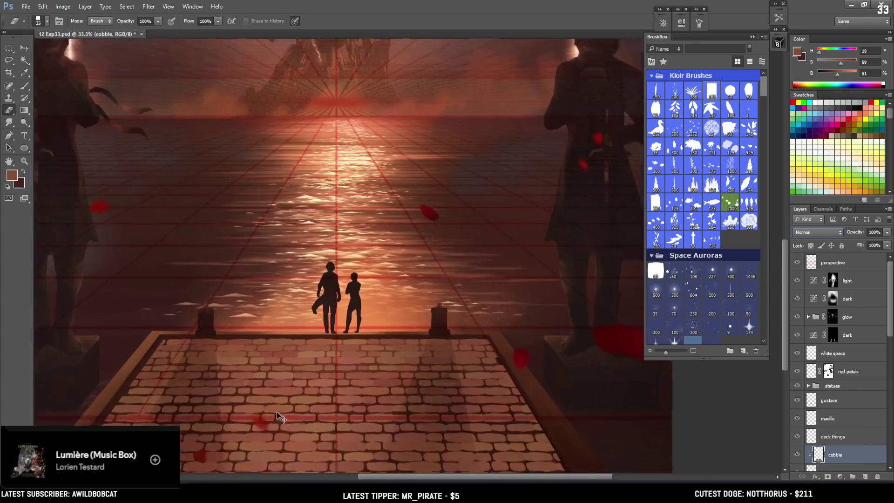
{"action": "key", "text": "b"}
{"action": "left_click", "coordinate": [286, 309], "text": "alt"}
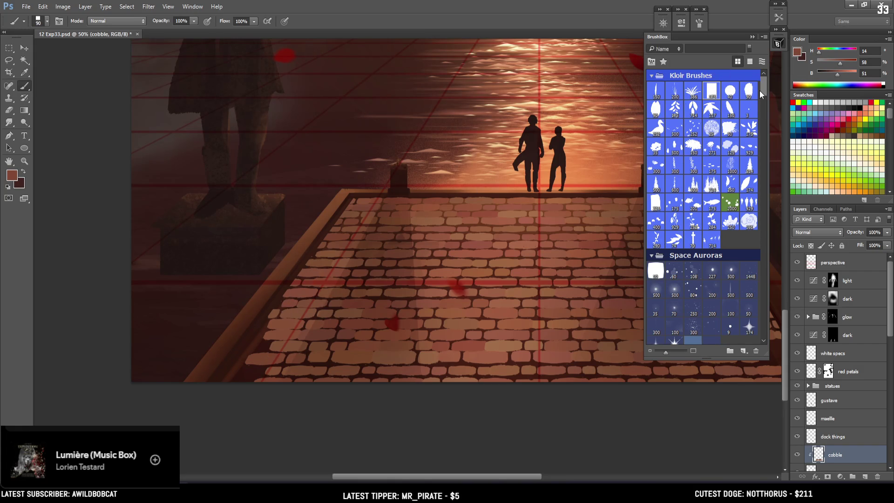
- Paint a new brick at the dock's lower-left edge with a size-20 hard brush in sampled stone colour
{"action": "scroll", "coordinate": [763, 99], "scroll_direction": "down", "scroll_amount": 3}
{"action": "scroll", "coordinate": [764, 99], "scroll_direction": "down", "scroll_amount": 2}
{"action": "left_click", "coordinate": [731, 191]}
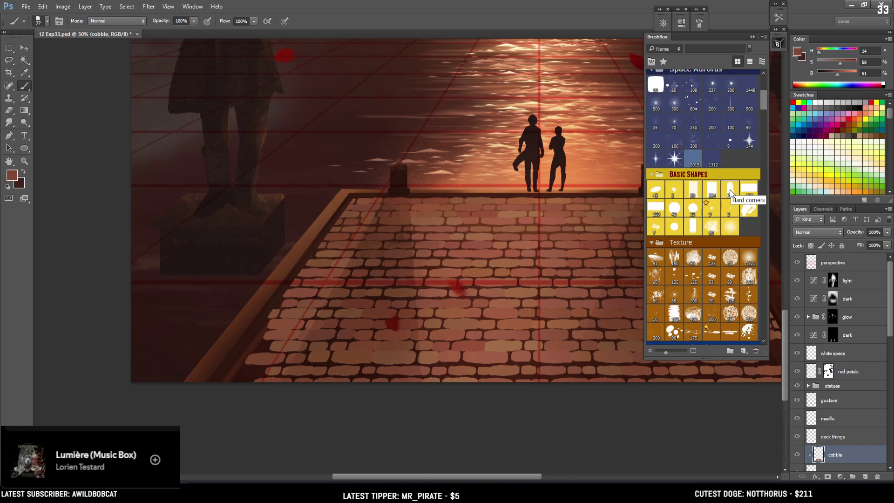
{"action": "key", "text": "comma"}
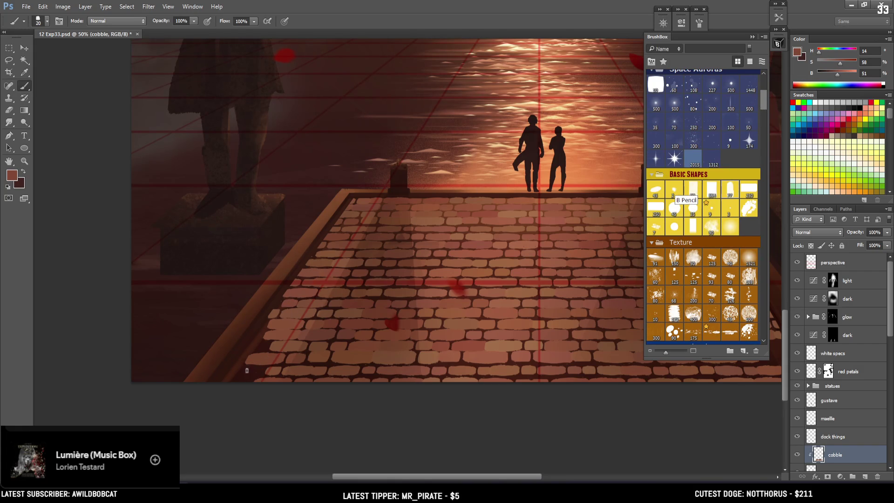
{"action": "left_click", "coordinate": [249, 370], "text": "alt"}
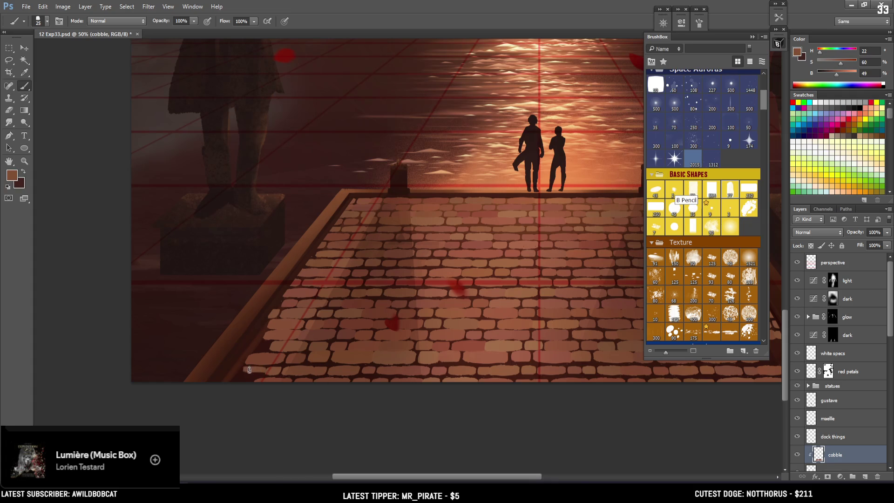
{"action": "key", "text": "l"}
{"action": "mouse_move", "coordinate": [263, 368]}
{"action": "left_mouse_down"}
{"action": "mouse_move", "coordinate": [237, 373]}
{"action": "mouse_move", "coordinate": [259, 372]}
{"action": "left_mouse_up"}
{"action": "key", "text": "b"}
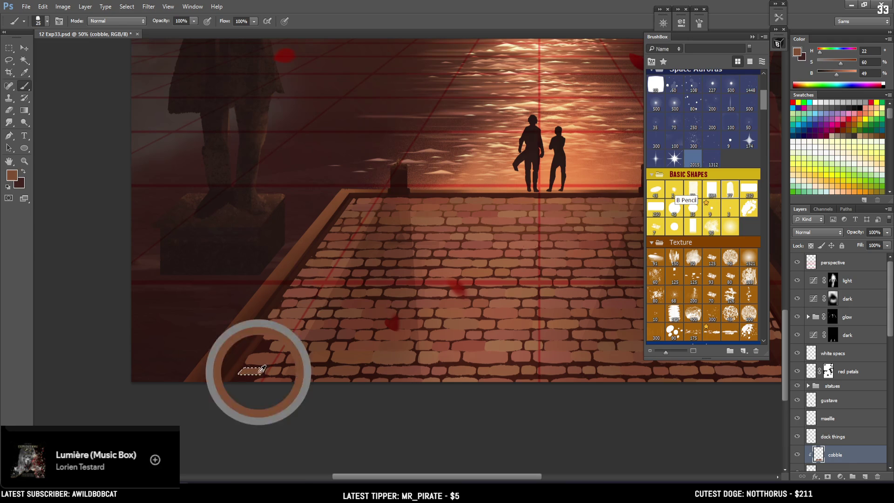
{"action": "key", "text": "ctrl+d"}
{"action": "key", "text": "bracketleft"}
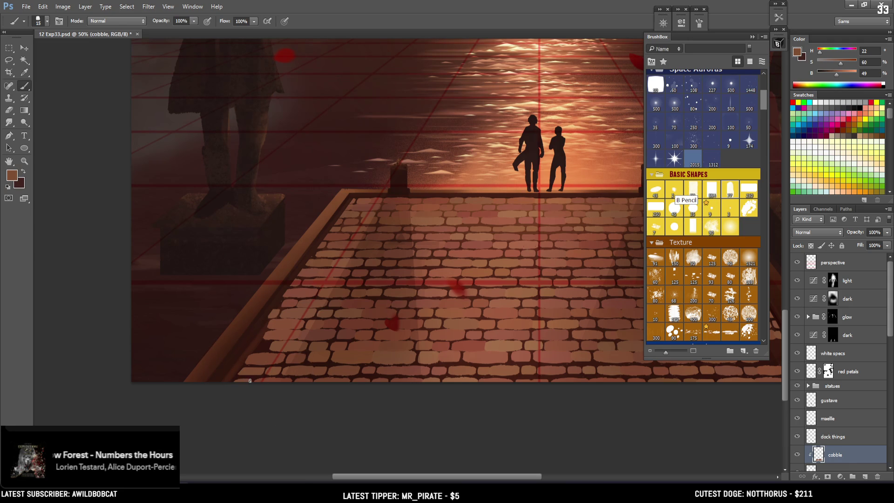
- Refine the new brick's edges with eraser sizes 15, 40, 35 and 8, resampling a darker stone colour
{"action": "key", "text": "e"}
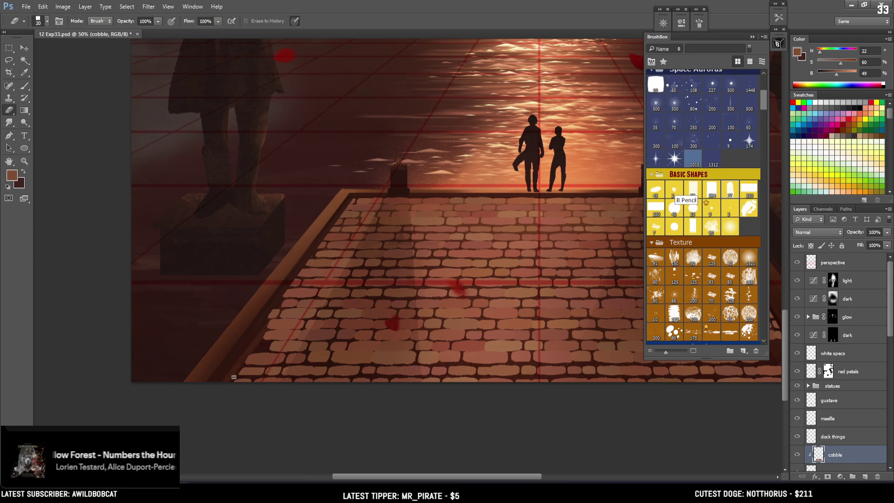
{"action": "key", "text": "bracketleft"}
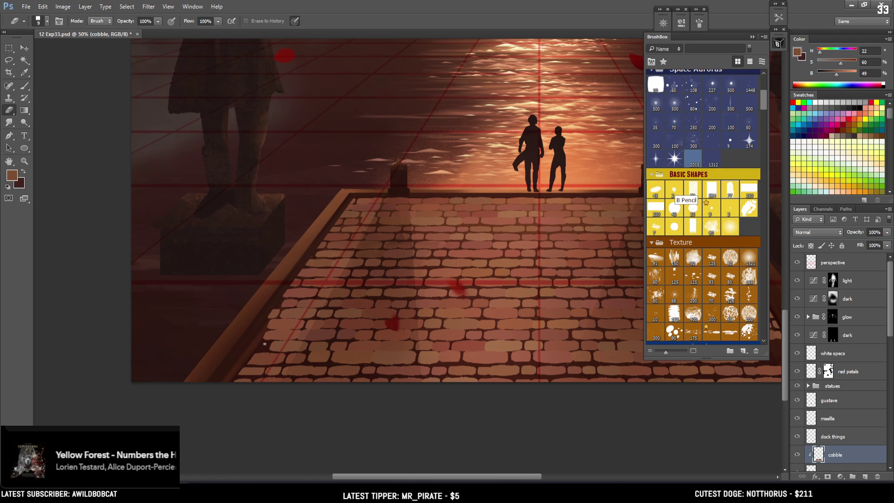
{"action": "key", "text": "b"}
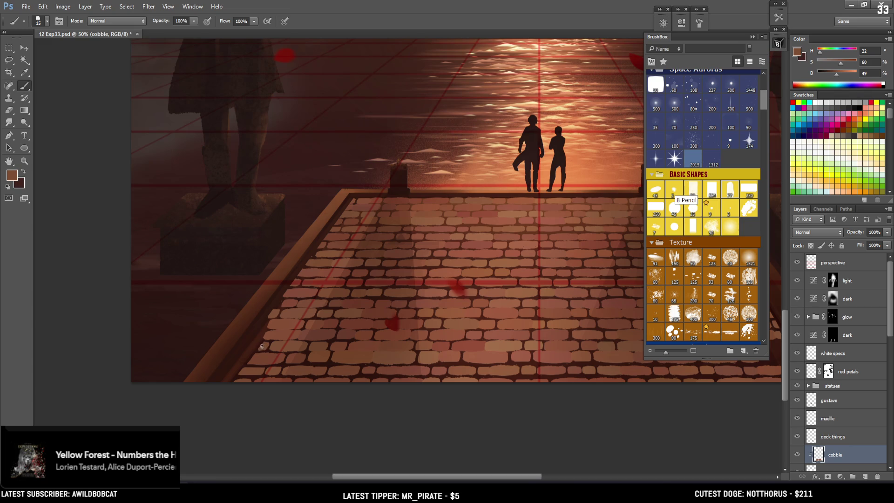
{"action": "key", "text": "e"}
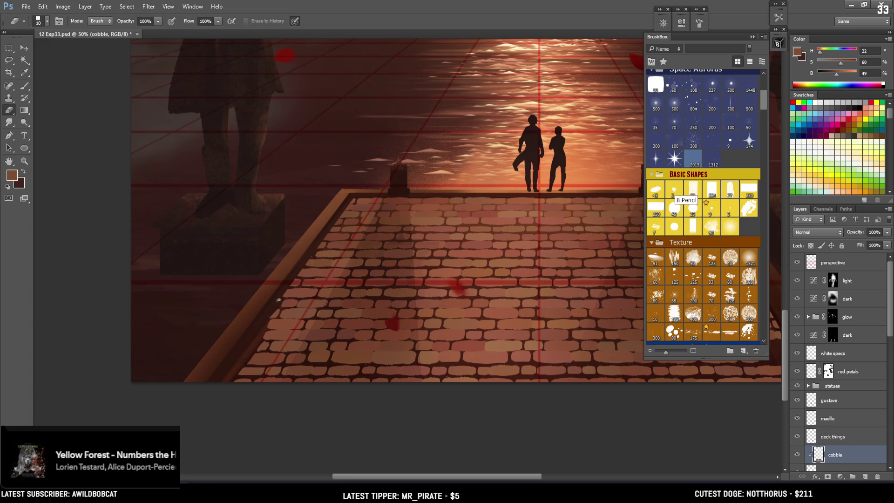
{"action": "key", "text": "bracketright"}
{"action": "key", "text": "bracketright"}
{"action": "key", "text": "bracketright"}
{"action": "key", "text": "bracketleft"}
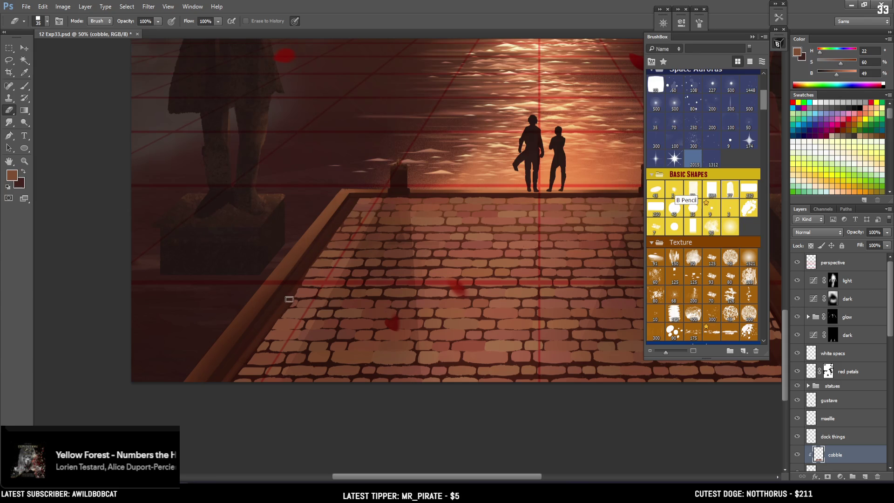
{"action": "key", "text": "bracketleft"}
{"action": "key", "text": "bracketleft"}
{"action": "key", "text": "bracketleft"}
{"action": "key", "text": "b"}
{"action": "left_click", "coordinate": [330, 243], "text": "alt"}
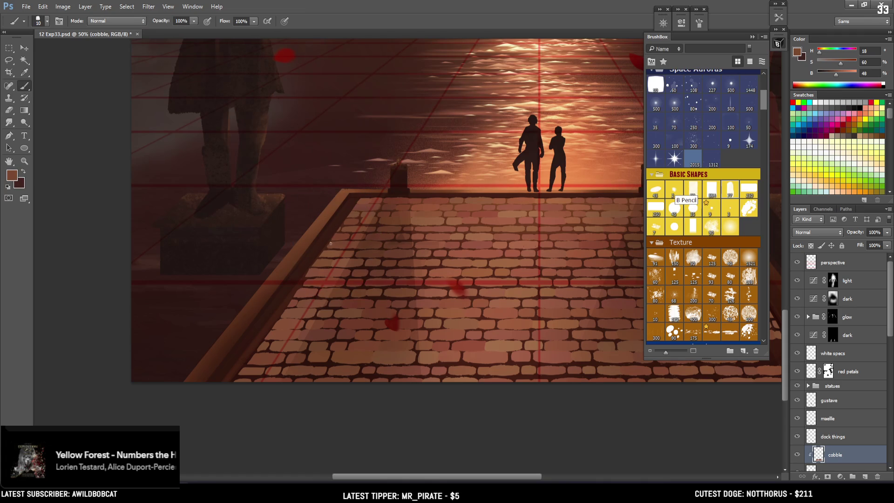
{"action": "left_click", "coordinate": [324, 252], "text": "alt"}
{"action": "key", "text": "e"}
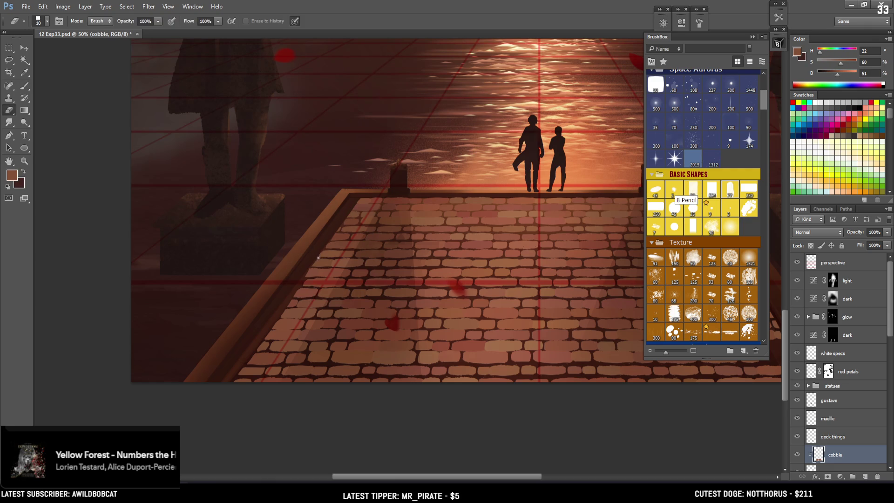
{"action": "scroll", "coordinate": [357, 200], "scroll_direction": "down", "scroll_amount": 1}
{"action": "scroll", "coordinate": [357, 200], "scroll_direction": "down", "scroll_amount": 1}
{"action": "scroll", "coordinate": [358, 200], "scroll_direction": "down", "scroll_amount": 1}
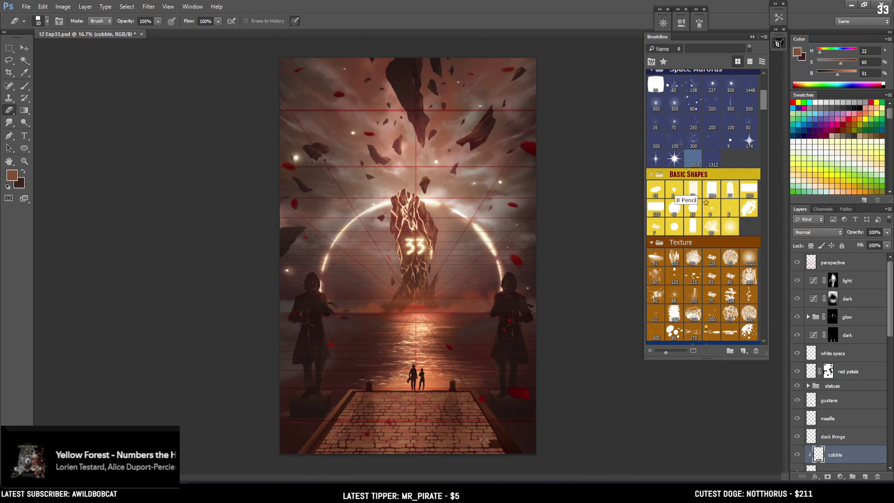
- Centre the dock and sample the cobble colour with a 15 px brush
{"action": "scroll", "coordinate": [484, 438], "scroll_direction": "up", "scroll_amount": 2}
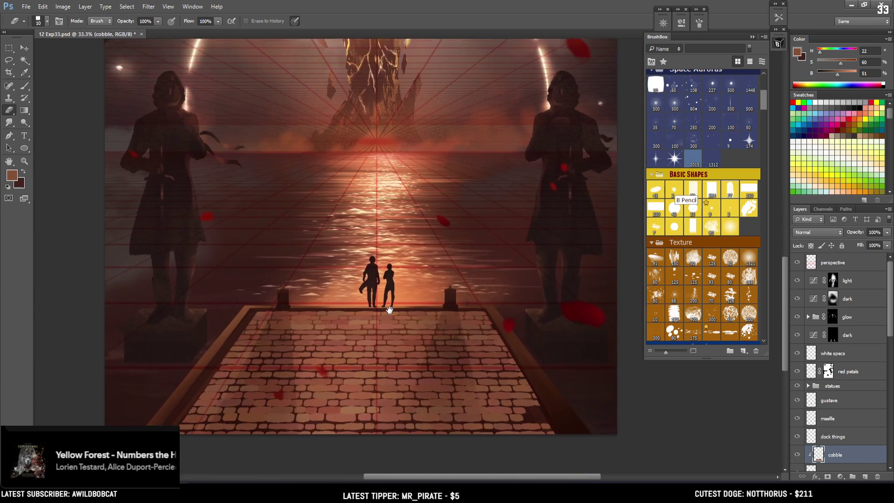
{"action": "left_click_drag", "start_coordinate": [389, 309], "coordinate": [377, 302]}
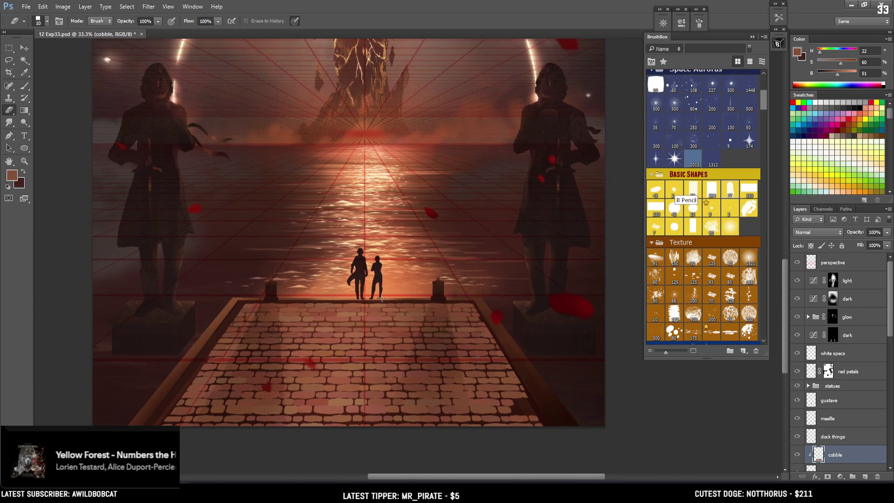
{"action": "key", "text": "b"}
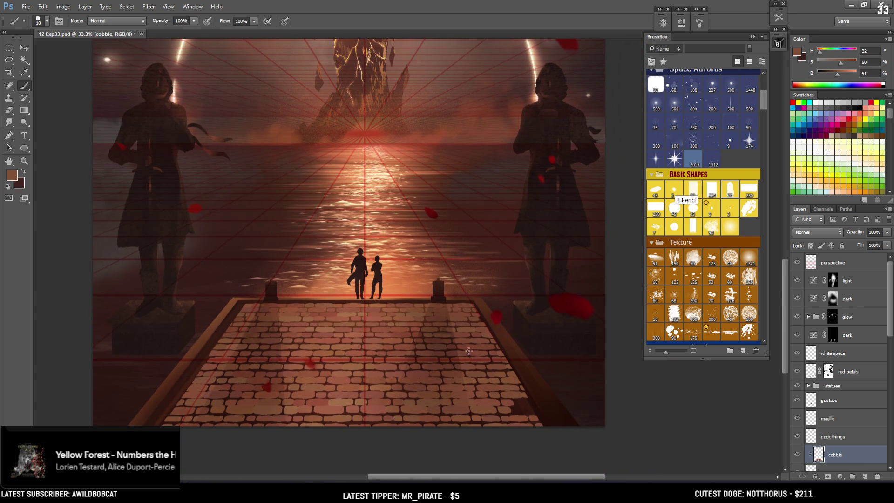
{"action": "left_click", "coordinate": [511, 399], "text": "alt"}
{"action": "key", "text": "bracketright"}
{"action": "key", "text": "bracketright"}
- Set the eraser to 80 px and sample a new stone colour from the pavement
{"action": "key", "text": "e"}
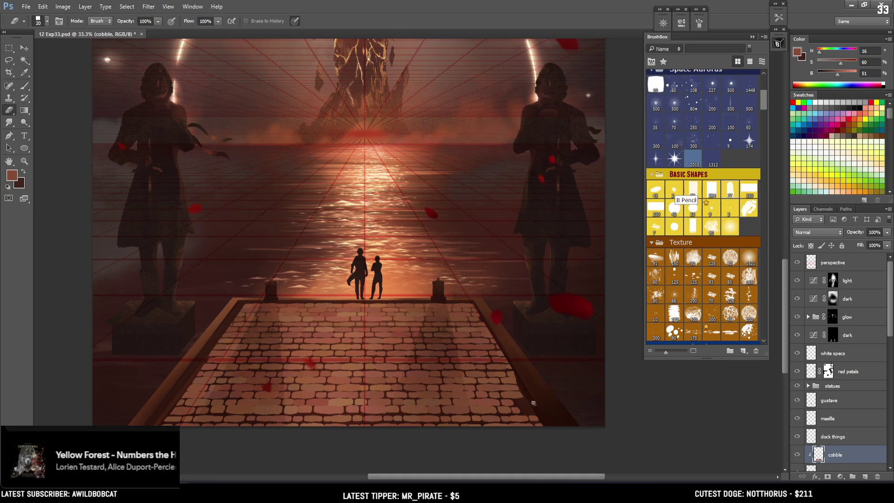
{"action": "key", "text": "bracketright"}
{"action": "key", "text": "bracketright"}
{"action": "key", "text": "bracketright"}
{"action": "key", "text": "b"}
{"action": "key", "text": "e"}
{"action": "key", "text": "b"}
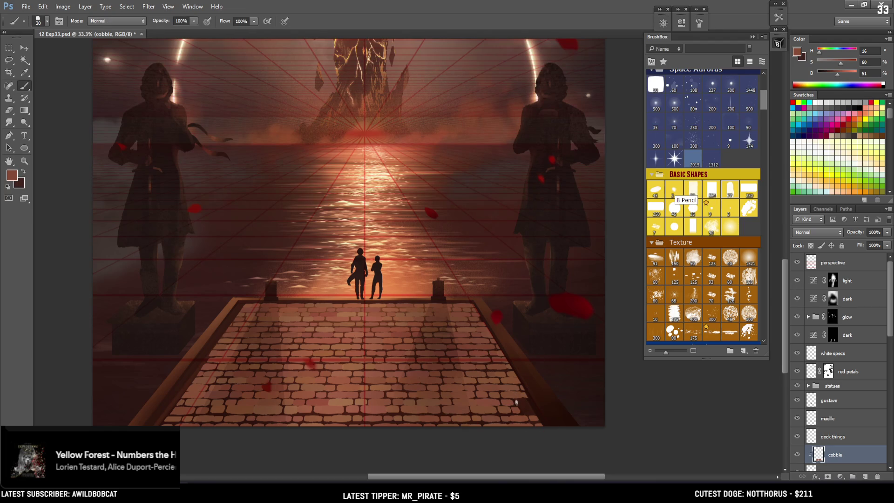
{"action": "left_click", "coordinate": [518, 394], "text": "alt"}
- Eyedrop stone and brick colours from the pavement, ending with a warm brown from the pier
{"action": "key", "text": "e"}
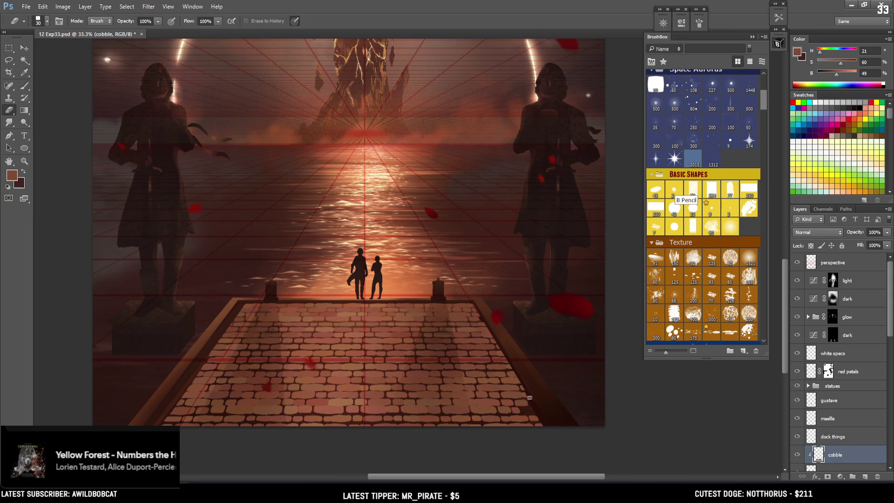
{"action": "key", "text": "i"}
{"action": "left_click", "coordinate": [523, 388]}
{"action": "key", "text": "e"}
{"action": "key", "text": "b"}
{"action": "left_click", "coordinate": [522, 388], "text": "alt"}
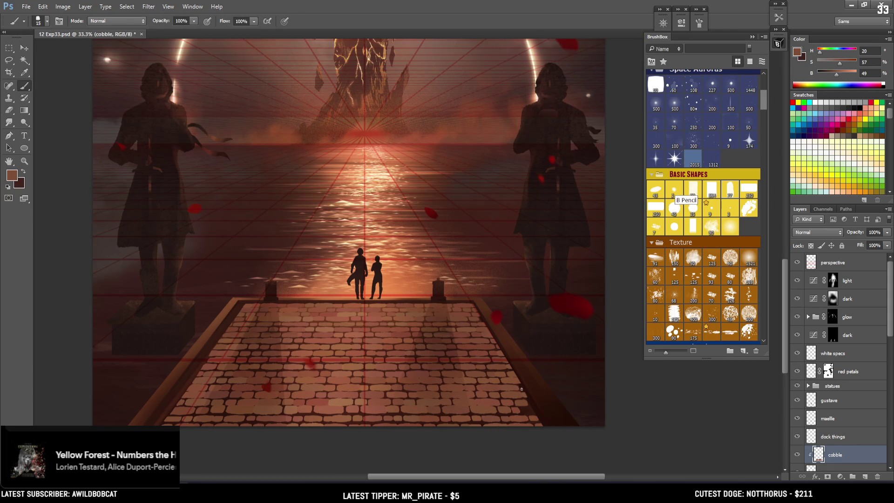
{"action": "left_click", "coordinate": [521, 384], "text": "alt"}
{"action": "key", "text": "e"}
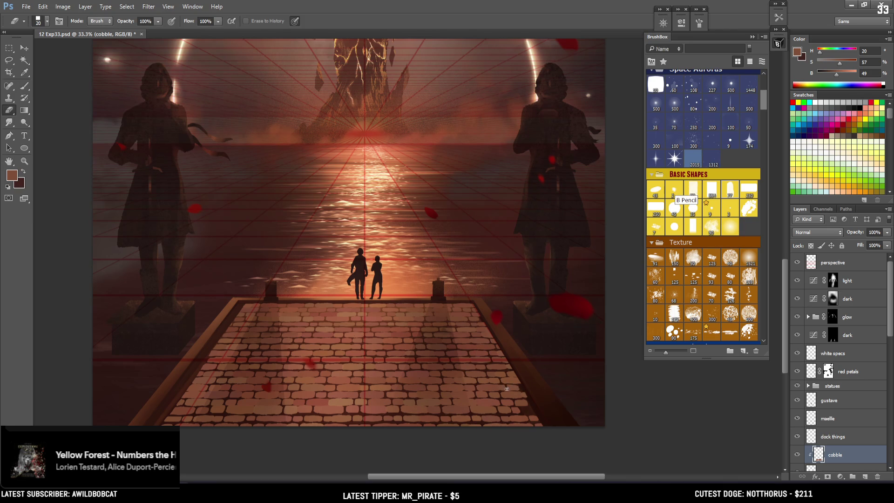
{"action": "key", "text": "b"}
{"action": "left_click", "coordinate": [519, 385], "text": "alt"}
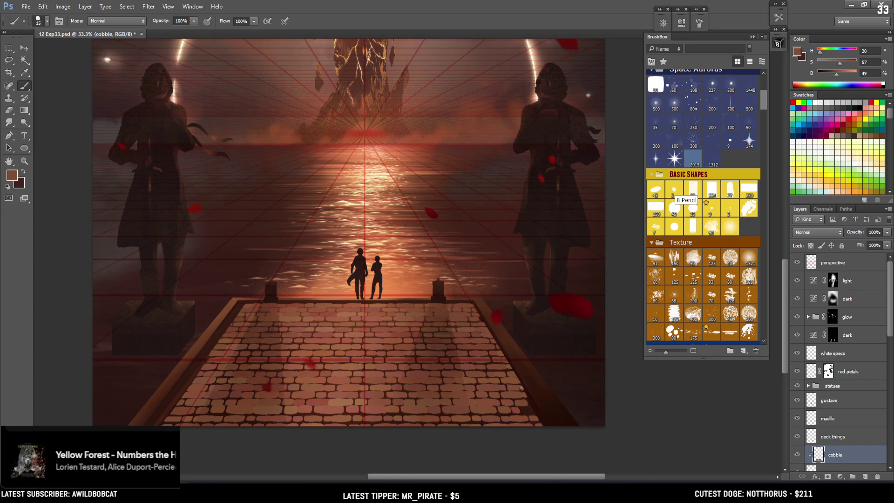
- Erase part of the dock bricks with a slightly larger eraser and dismiss the error
{"action": "key", "text": "e"}
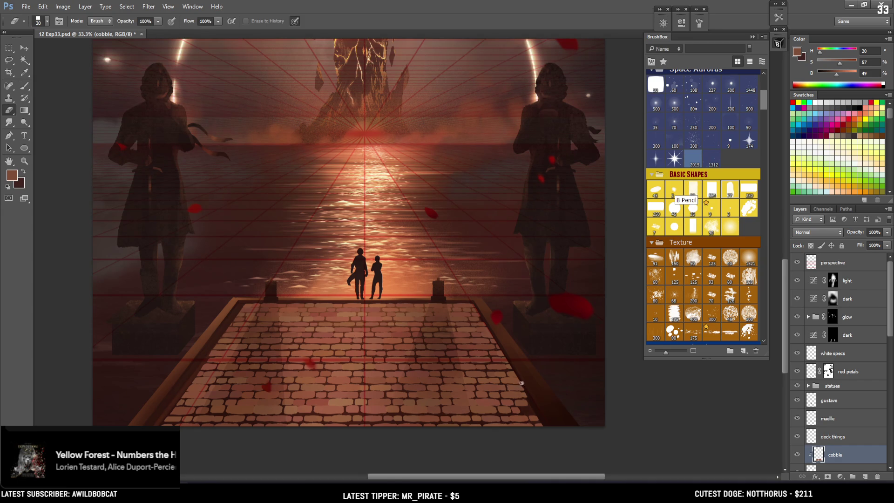
{"action": "key", "text": "bracketright"}
{"action": "left_click", "coordinate": [509, 366]}
{"action": "key", "text": "Return"}
- Sample a new foreground colour from the pier and zoom out to the whole image
{"action": "key", "text": "b"}
{"action": "left_click", "coordinate": [525, 403], "text": "alt"}
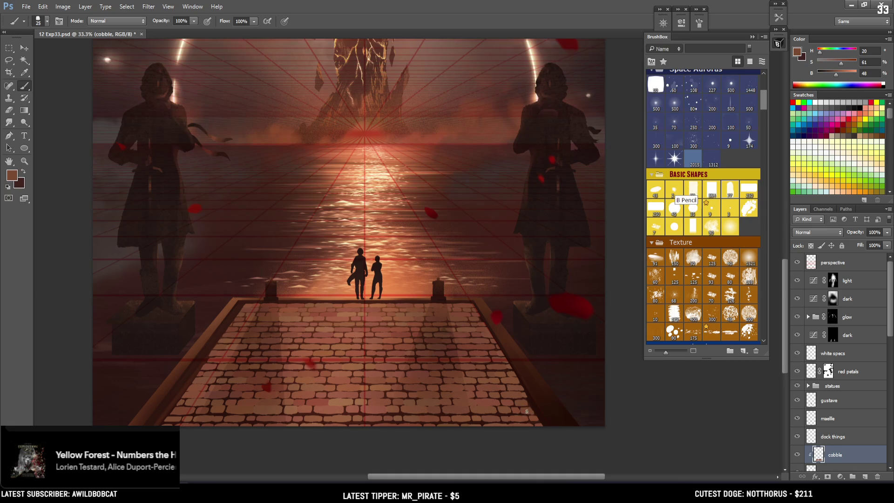
{"action": "key", "text": "ctrl+minus"}
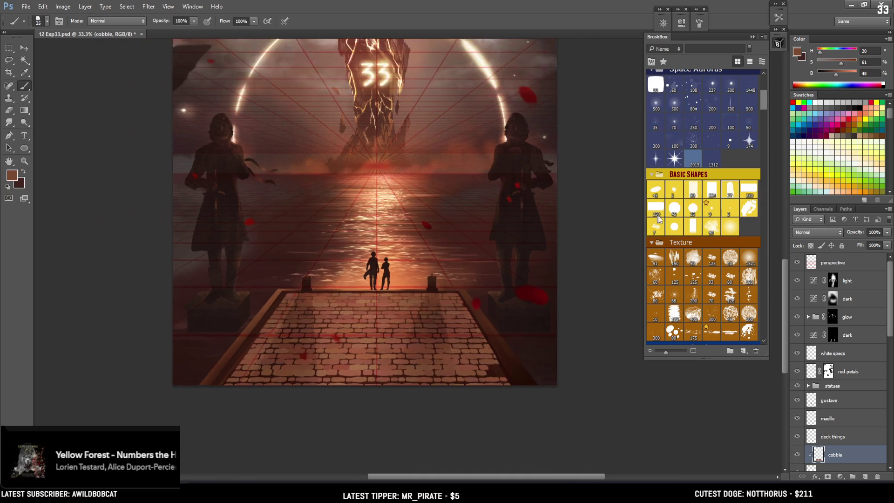
- Hide the red perspective grid and lock transparent pixels on the cobble layer
{"action": "key", "text": "e"}
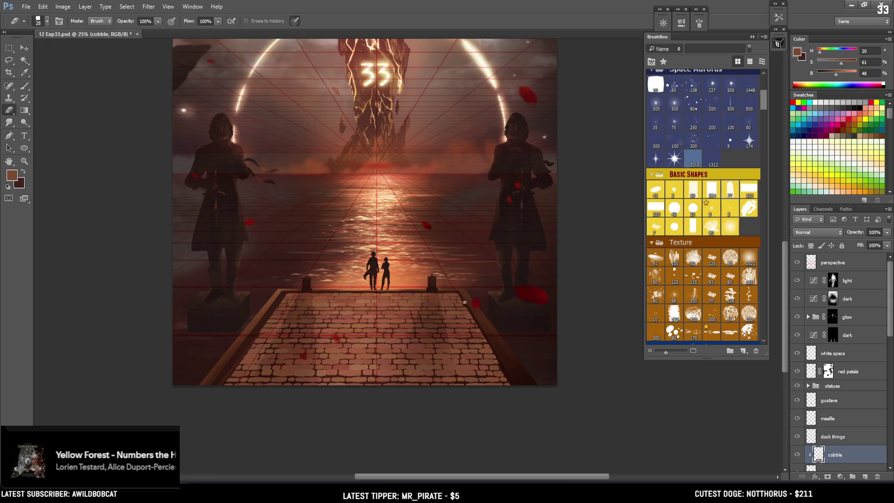
{"action": "left_click", "coordinate": [797, 263]}
{"action": "key", "text": "ctrl+minus"}
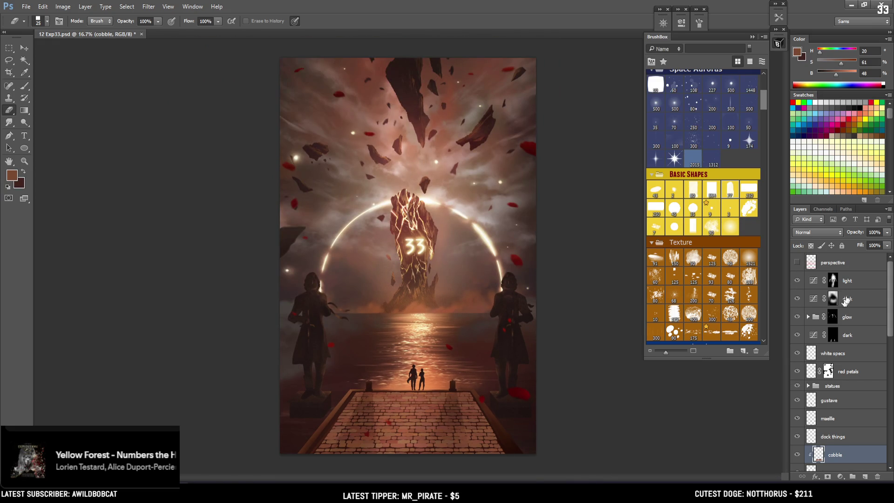
{"action": "left_click", "coordinate": [812, 246]}
- Lighten the dock bricks with a stroke of a large soft round brush
{"action": "key", "text": "b"}
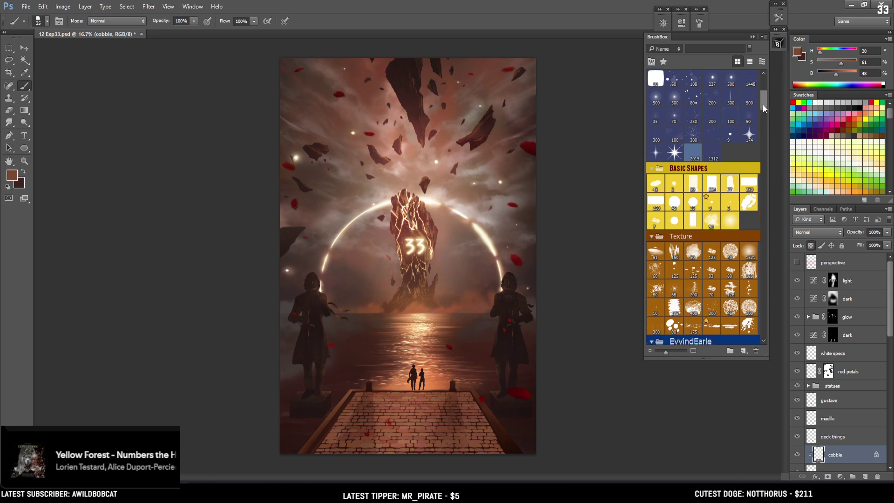
{"action": "scroll", "coordinate": [656, 104], "scroll_direction": "down", "scroll_amount": 10}
{"action": "left_click", "coordinate": [657, 103]}
{"action": "left_click_drag", "start_coordinate": [351, 429], "coordinate": [421, 405]}
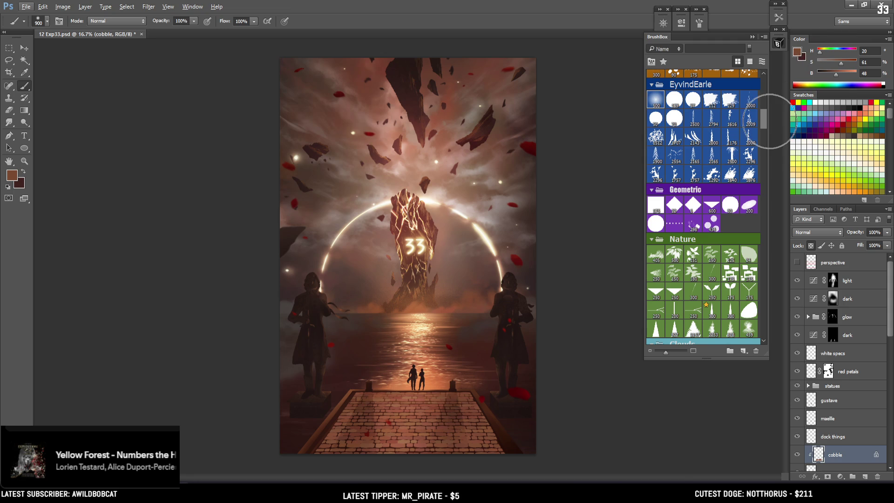
- Choose the 112 textured brush at 300 px and add an empty layer above cobble
{"action": "left_click", "coordinate": [711, 100]}
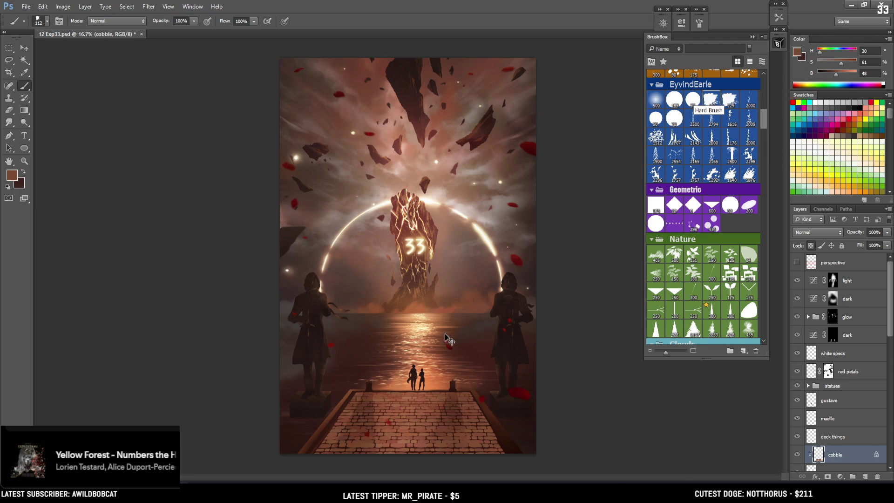
{"action": "key", "text": "bracketright"}
{"action": "key", "text": "bracketright"}
{"action": "key", "text": "bracketright"}
{"action": "left_click", "coordinate": [867, 476]}
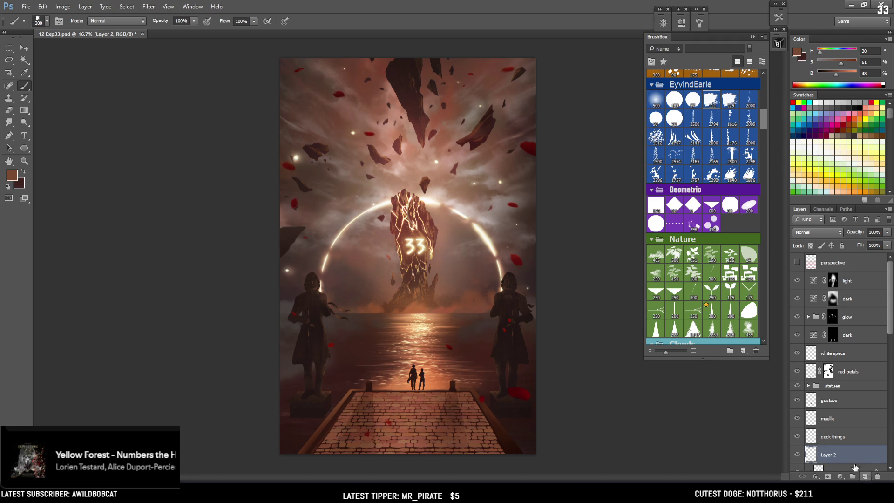
- Clip the new layer to cobble, darken the colour, then undo and delete Layer 2
{"action": "mouse_move", "coordinate": [889, 291]}
{"action": "left_mouse_down"}
{"action": "mouse_move", "coordinate": [886, 358]}
{"action": "mouse_move", "coordinate": [844, 362]}
{"action": "left_mouse_up"}
{"action": "left_click", "coordinate": [844, 363], "text": "alt"}
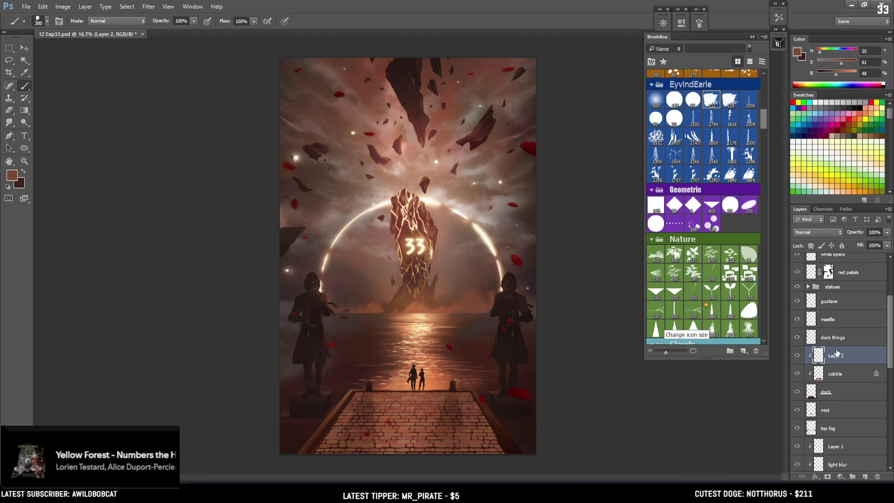
{"action": "left_click_drag", "start_coordinate": [836, 74], "coordinate": [831, 74]}
{"action": "key", "text": "bracketright"}
{"action": "key", "text": "bracketright"}
{"action": "key", "text": "bracketright"}
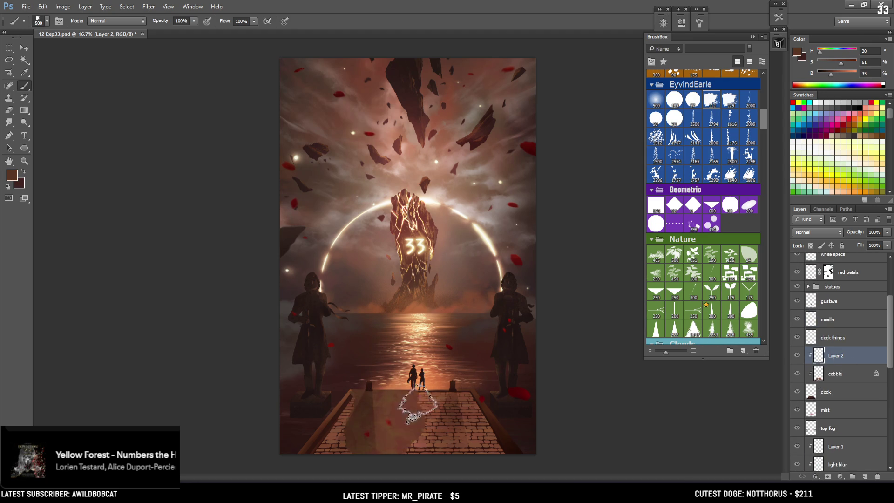
{"action": "key", "text": "ctrl+z"}
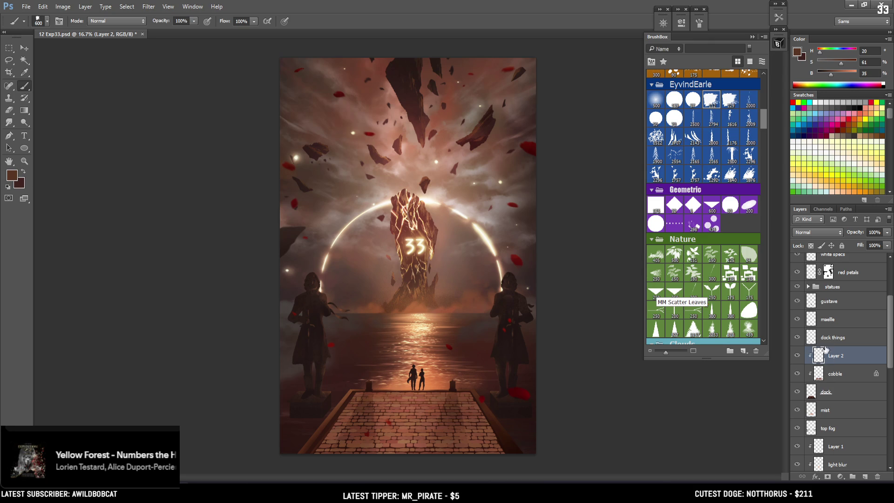
{"action": "key", "text": "Delete"}
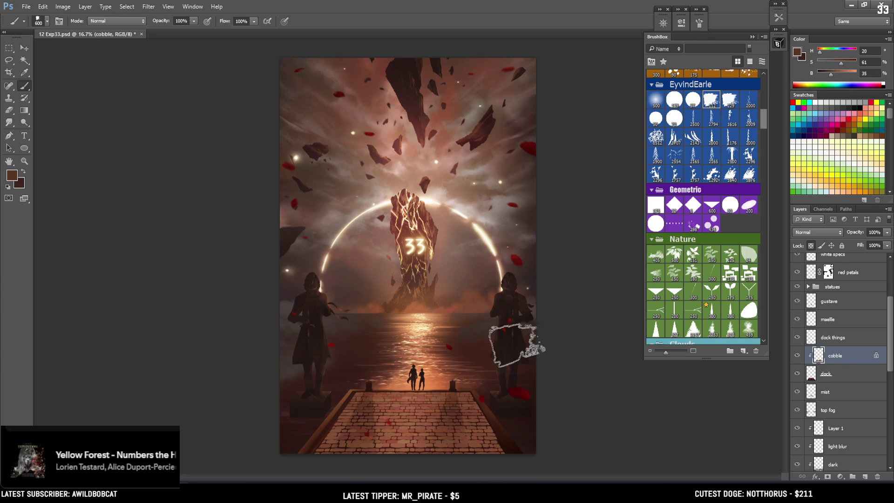
- Paint a dark shadow across the dock with a 900 px brush, then lighten the colour
{"action": "key", "text": "bracketright"}
{"action": "key", "text": "bracketright"}
{"action": "key", "text": "bracketright"}
{"action": "left_click_drag", "start_coordinate": [459, 399], "coordinate": [379, 403]}
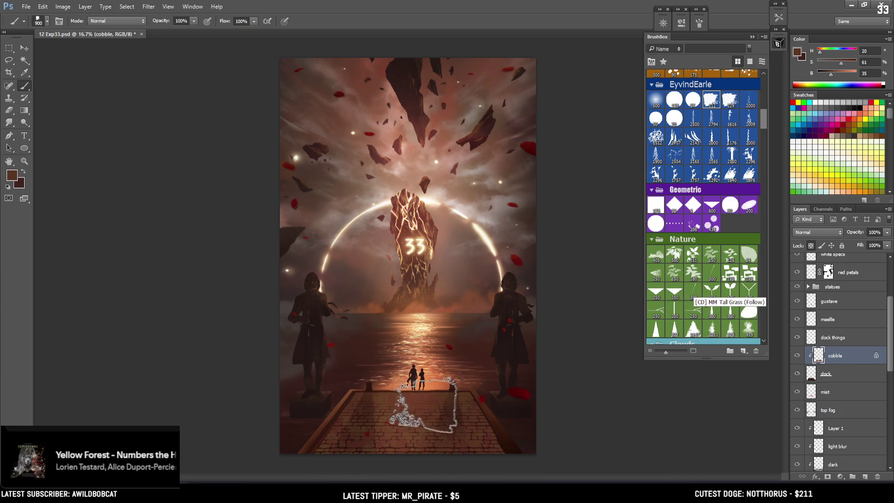
{"action": "key", "text": "bracketleft"}
{"action": "key", "text": "bracketleft"}
{"action": "key", "text": "bracketleft"}
{"action": "key", "text": "bracketleft"}
{"action": "key", "text": "bracketleft"}
{"action": "key", "text": "bracketright"}
{"action": "left_click_drag", "start_coordinate": [835, 78], "coordinate": [841, 77]}
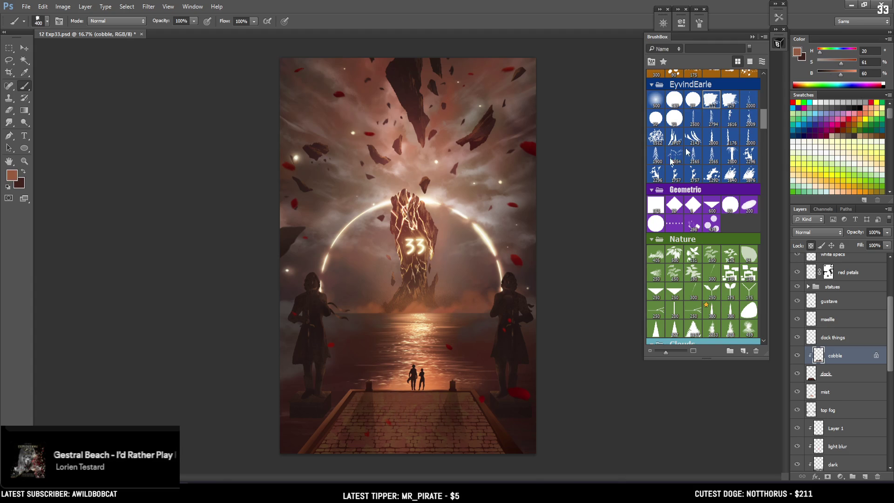
{"action": "key", "text": "bracketright"}
{"action": "key", "text": "bracketright"}
{"action": "key", "text": "bracketright"}
{"action": "key", "text": "bracketleft"}
{"action": "key", "text": "bracketleft"}
{"action": "key", "text": "bracketleft"}
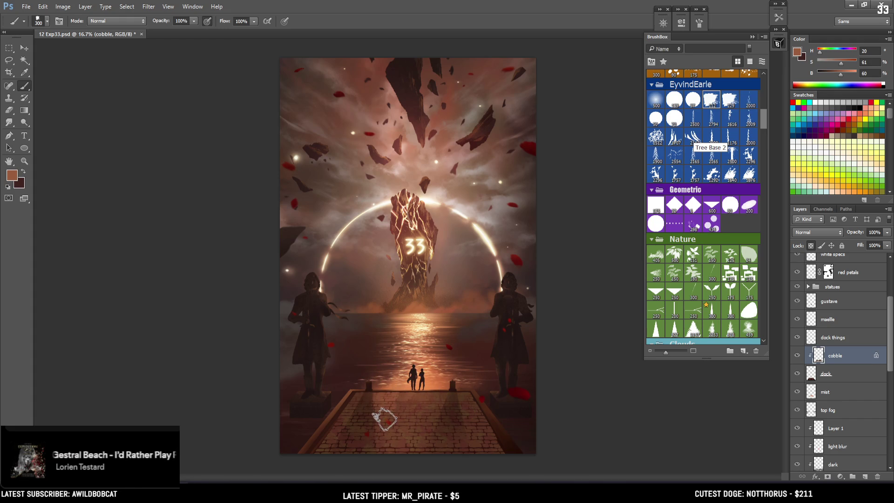
- Make dark brown the painting colour and bring the upper scene into closer view
{"action": "key", "text": "x"}
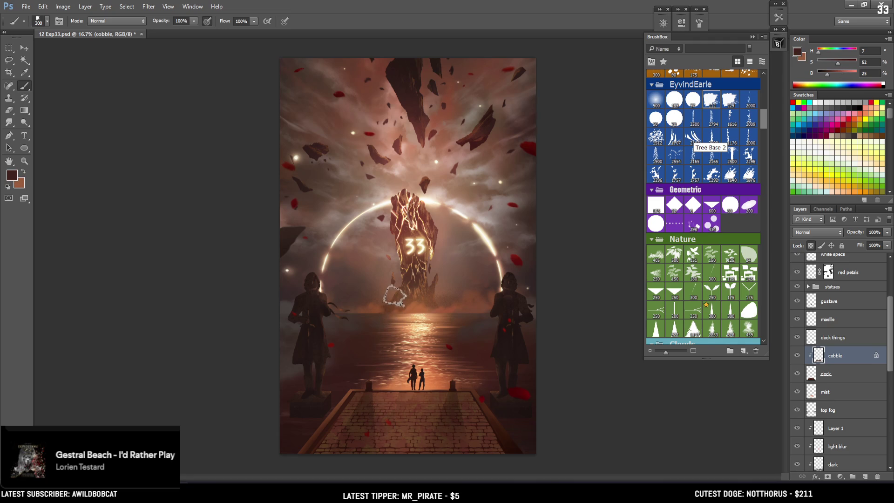
{"action": "scroll", "coordinate": [386, 309], "scroll_direction": "up", "scroll_amount": 1}
{"action": "mouse_move", "coordinate": [436, 454]}
{"action": "left_mouse_down"}
{"action": "mouse_move", "coordinate": [390, 303]}
{"action": "mouse_move", "coordinate": [385, 359]}
{"action": "mouse_move", "coordinate": [384, 333]}
{"action": "left_mouse_up"}
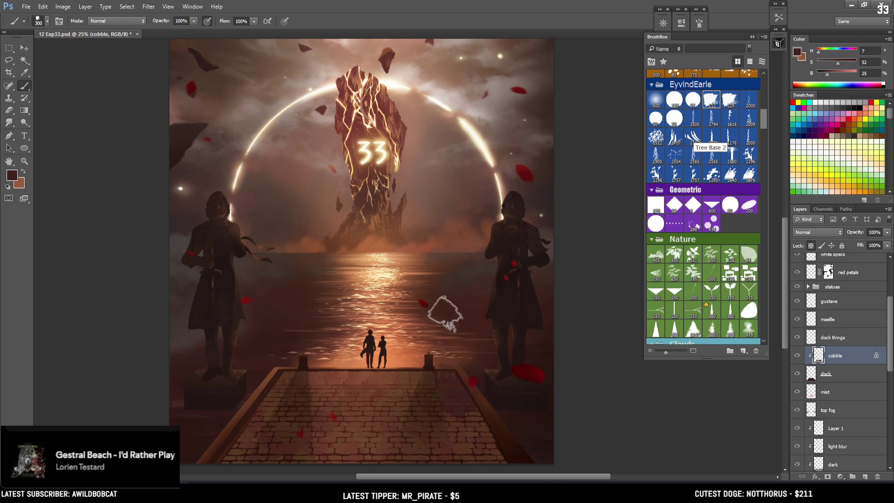
{"action": "key", "text": "bracketright"}
{"action": "key", "text": "bracketright"}
{"action": "key", "text": "bracketright"}
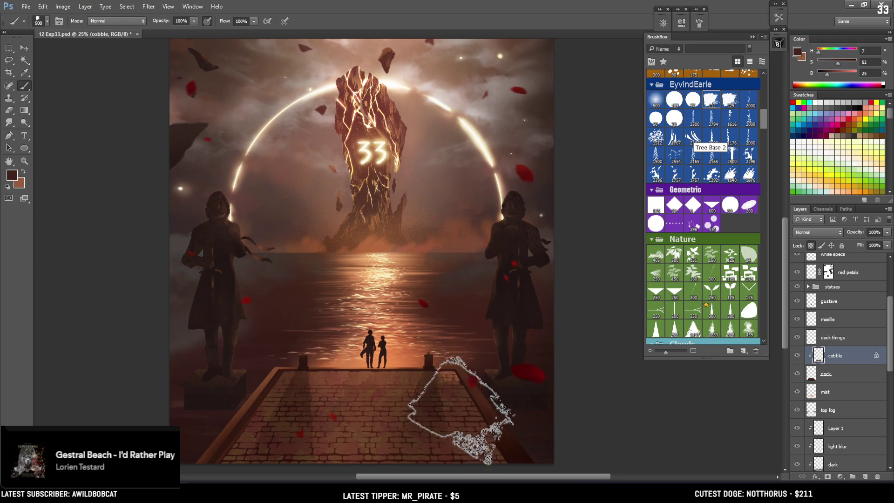
{"action": "key", "text": "bracketleft"}
{"action": "key", "text": "bracketleft"}
{"action": "key", "text": "bracketleft"}
{"action": "key", "text": "bracketleft"}
{"action": "key", "text": "bracketleft"}
{"action": "key", "text": "bracketleft"}
{"action": "key", "text": "bracketleft"}
{"action": "key", "text": "bracketleft"}
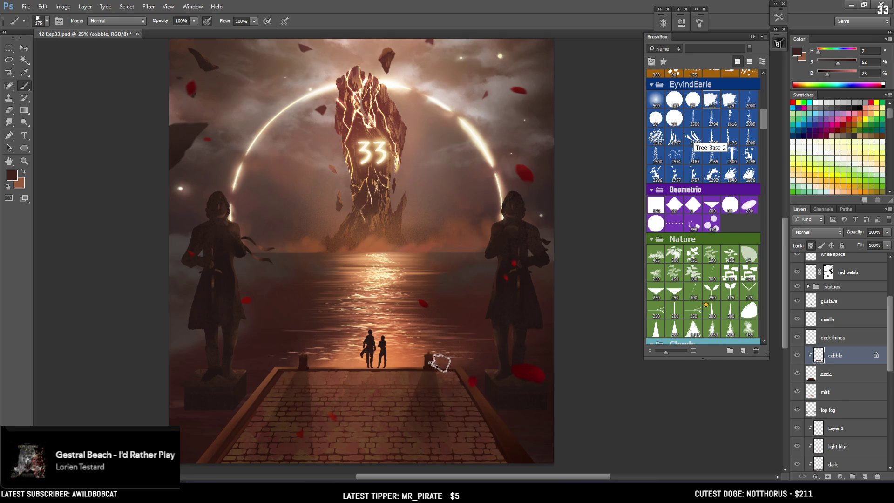
- Swap colours and settle on the 112 textured brush at 90 px
{"action": "key", "text": "x"}
{"action": "key", "text": "bracketright"}
{"action": "key", "text": "bracketright"}
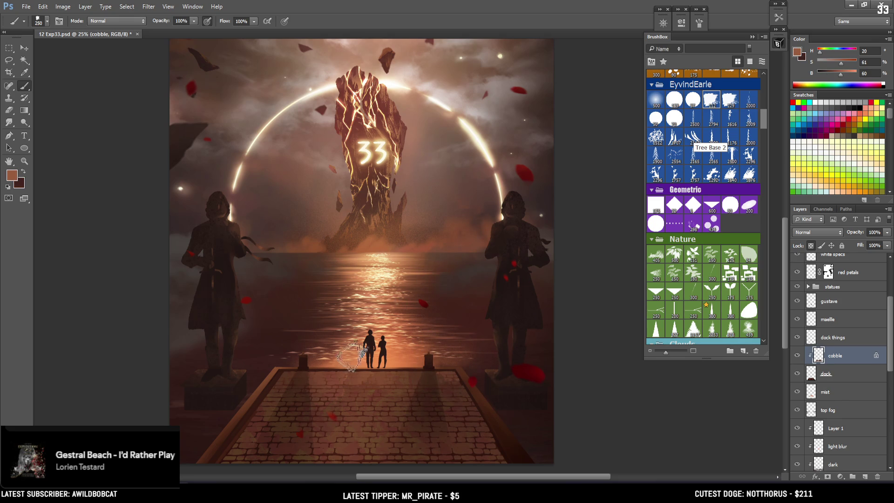
{"action": "left_click", "coordinate": [654, 102]}
{"action": "key", "text": "bracketleft"}
{"action": "key", "text": "bracketleft"}
{"action": "key", "text": "bracketleft"}
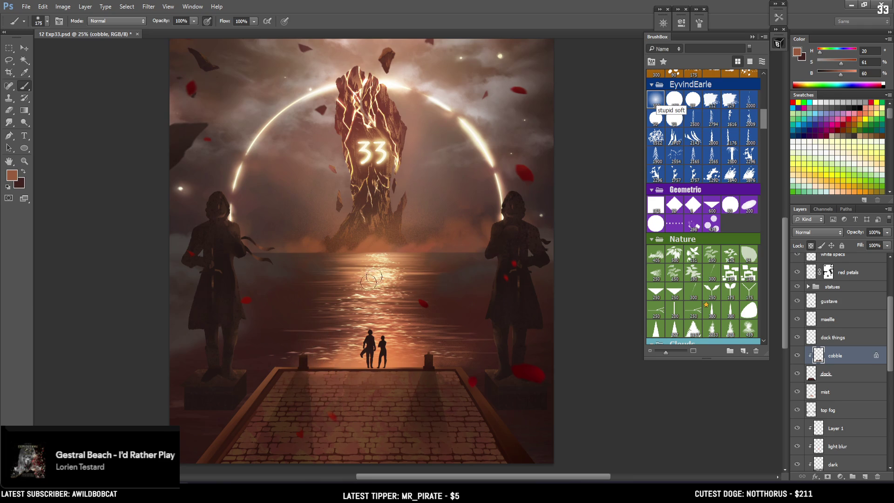
{"action": "left_click", "coordinate": [712, 103]}
{"action": "key", "text": "bracketleft"}
{"action": "key", "text": "bracketleft"}
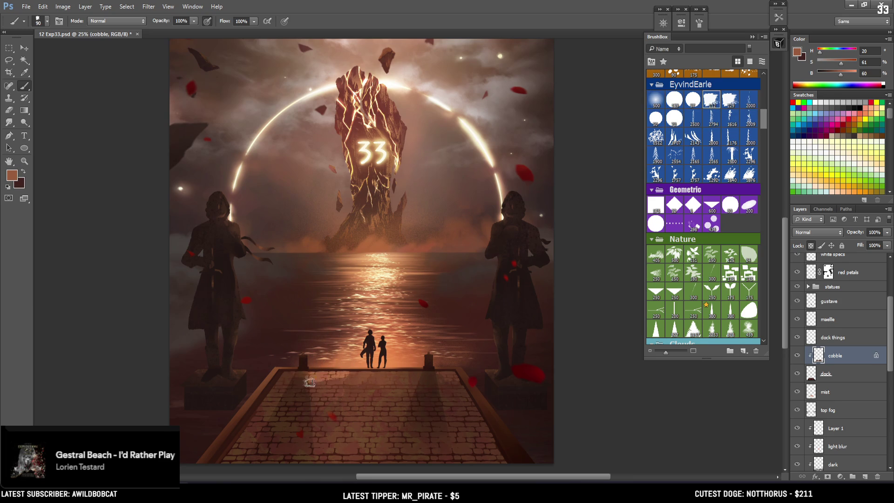
{"action": "key", "text": "l"}
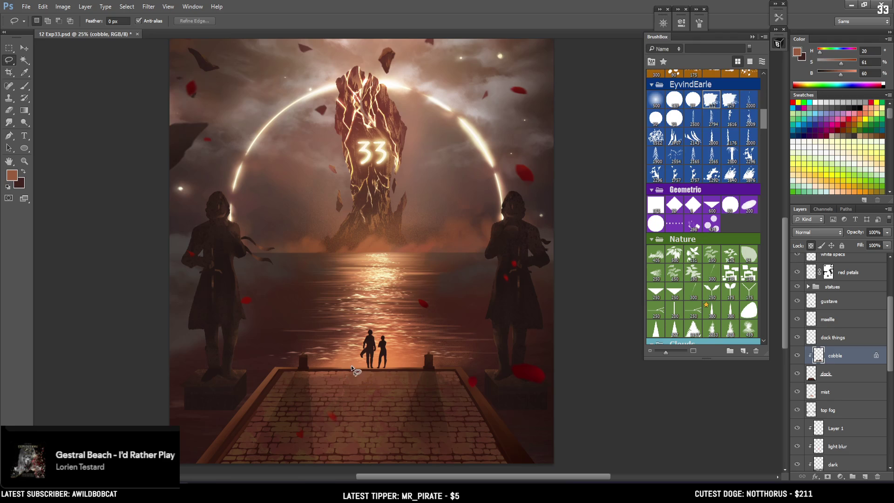
- Lasso-select the dock's centre path and set a 300 px brush
{"action": "mouse_move", "coordinate": [354, 370]}
{"action": "left_mouse_down"}
{"action": "mouse_move", "coordinate": [314, 410]}
{"action": "mouse_move", "coordinate": [390, 455]}
{"action": "left_mouse_up"}
{"action": "left_click_drag", "start_coordinate": [393, 460], "coordinate": [422, 370]}
{"action": "key", "text": "b"}
{"action": "key", "text": "bracketright"}
{"action": "key", "text": "bracketright"}
{"action": "key", "text": "bracketright"}
{"action": "key", "text": "bracketleft"}
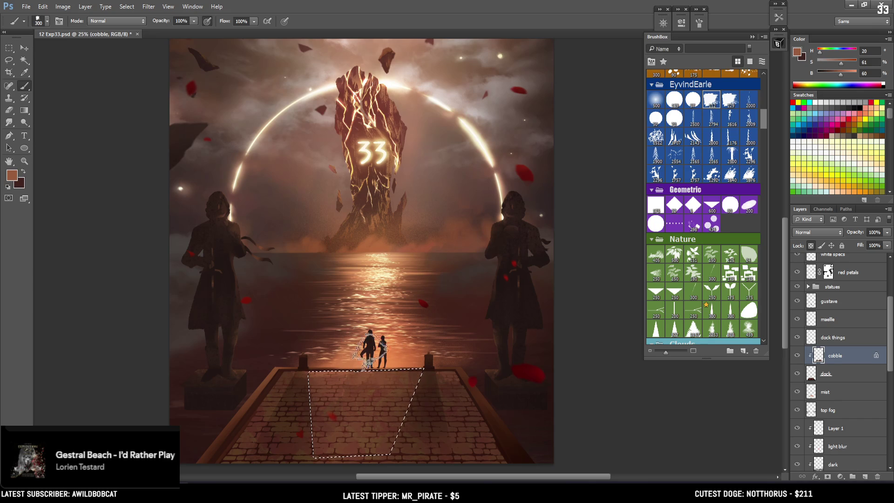
- Paint light peach sampled from the glow onto the selected centre path
{"action": "left_click", "coordinate": [377, 291], "text": "alt"}
{"action": "left_click_drag", "start_coordinate": [377, 291], "coordinate": [375, 281]}
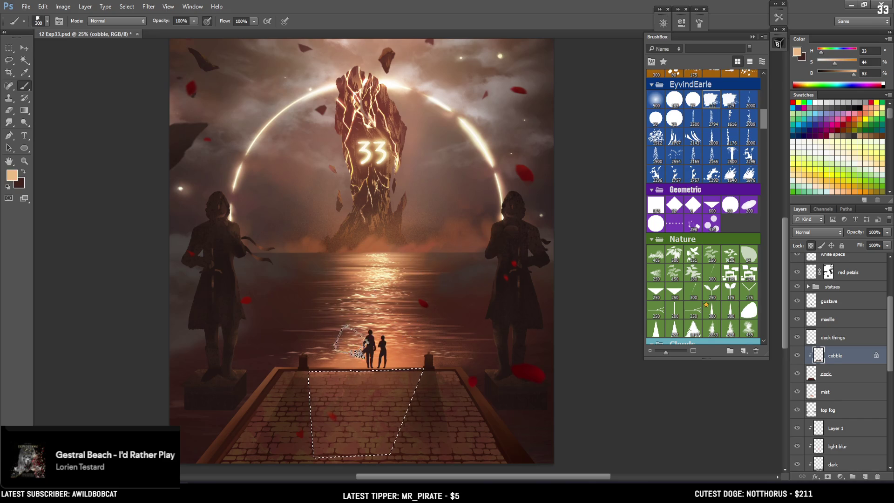
{"action": "mouse_move", "coordinate": [340, 375]}
{"action": "left_mouse_down"}
{"action": "mouse_move", "coordinate": [396, 375]}
{"action": "mouse_move", "coordinate": [372, 396]}
{"action": "left_mouse_up"}
{"action": "key", "text": "bracketleft"}
{"action": "key", "text": "ctrl+z"}
{"action": "key", "text": "bracketleft"}
{"action": "key", "text": "bracketleft"}
{"action": "key", "text": "bracketleft"}
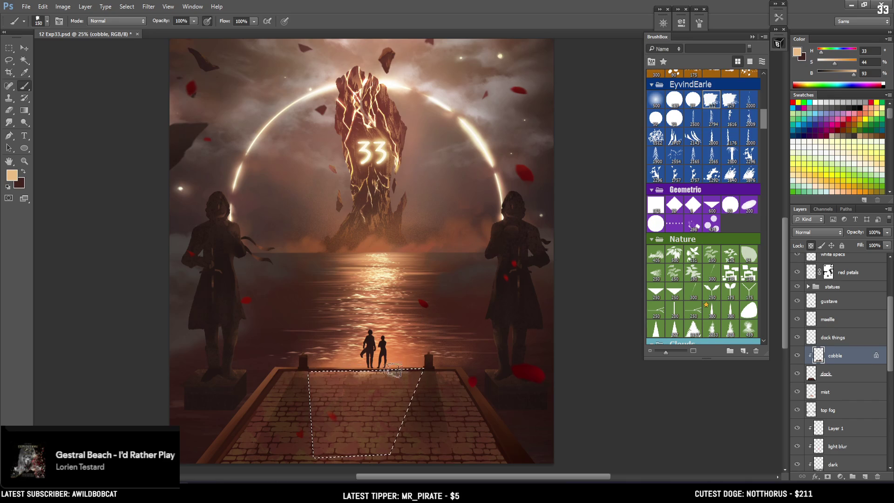
{"action": "key", "text": "x"}
{"action": "key", "text": "x"}
{"action": "mouse_move", "coordinate": [368, 414]}
{"action": "left_mouse_down"}
{"action": "mouse_move", "coordinate": [398, 419]}
{"action": "mouse_move", "coordinate": [359, 422]}
{"action": "mouse_move", "coordinate": [363, 430]}
{"action": "left_mouse_up"}
{"action": "key", "text": "x"}
{"action": "key", "text": "x"}
{"action": "key", "text": "bracketright"}
{"action": "key", "text": "bracketright"}
{"action": "key", "text": "bracketright"}
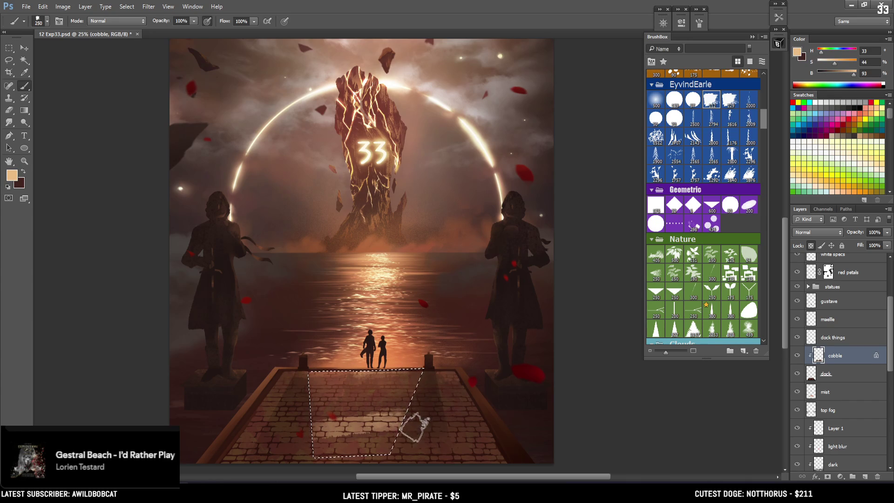
- Reselect the dock path and sample dark, then lighter brown from the dock
{"action": "key", "text": "ctrl+d"}
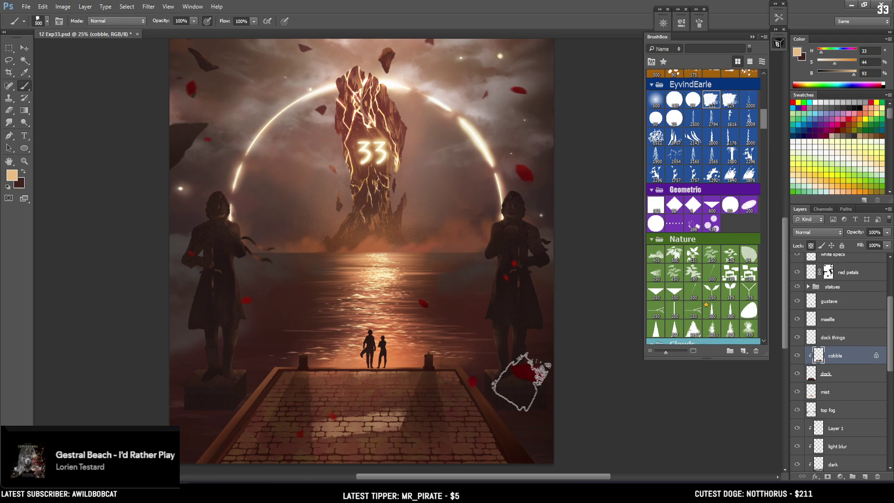
{"action": "key", "text": "ctrl+minus"}
{"action": "key", "text": "ctrl+minus"}
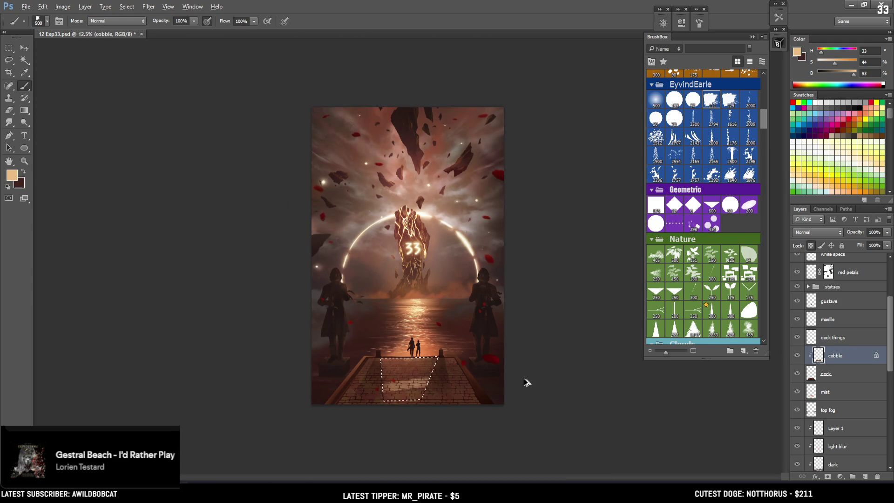
{"action": "key", "text": "ctrl+shift+d"}
{"action": "left_click", "coordinate": [441, 380], "text": "alt"}
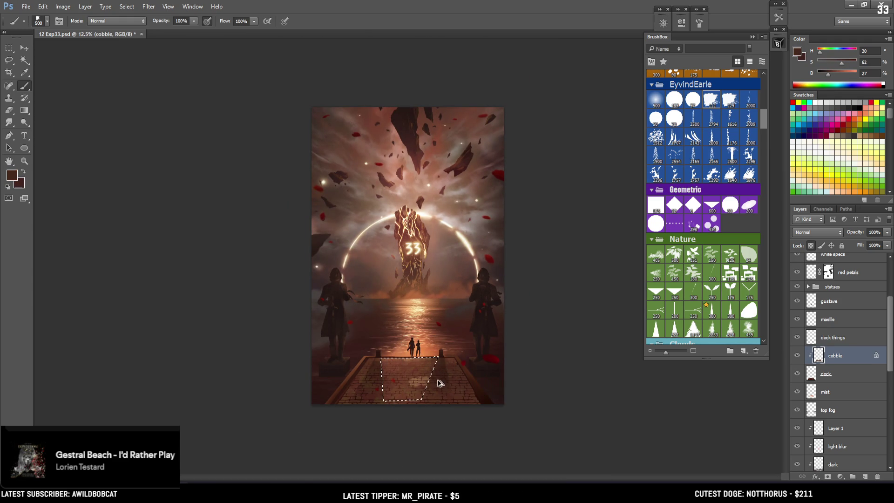
{"action": "key", "text": "ctrl+plus"}
{"action": "key", "text": "bracketleft"}
{"action": "key", "text": "bracketleft"}
{"action": "left_click", "coordinate": [382, 392], "text": "alt"}
- Brighten the colour, pick the Hard Brush Thicker preset at 400 px, and deselect
{"action": "key", "text": "bracketleft"}
{"action": "key", "text": "bracketleft"}
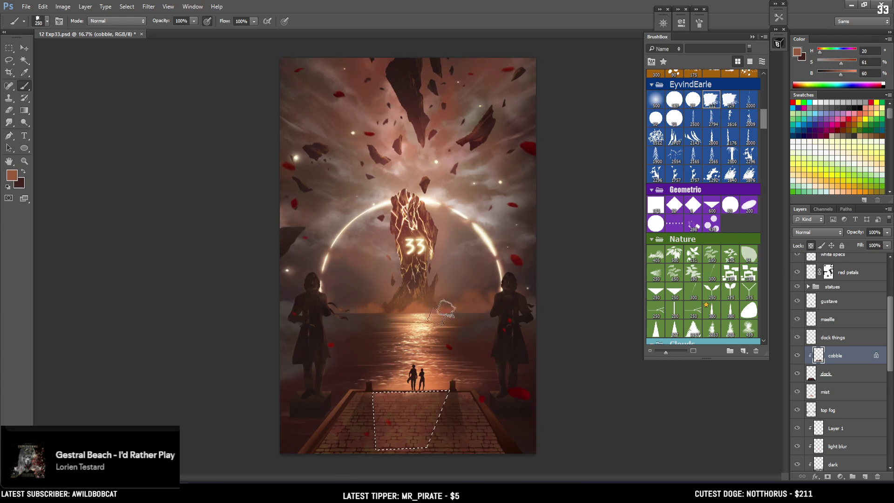
{"action": "left_click", "coordinate": [845, 74]}
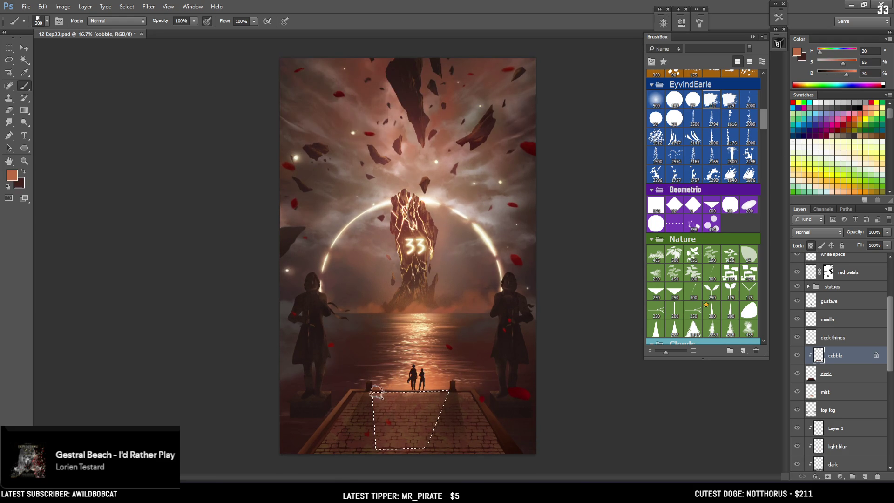
{"action": "key", "text": "bracketright"}
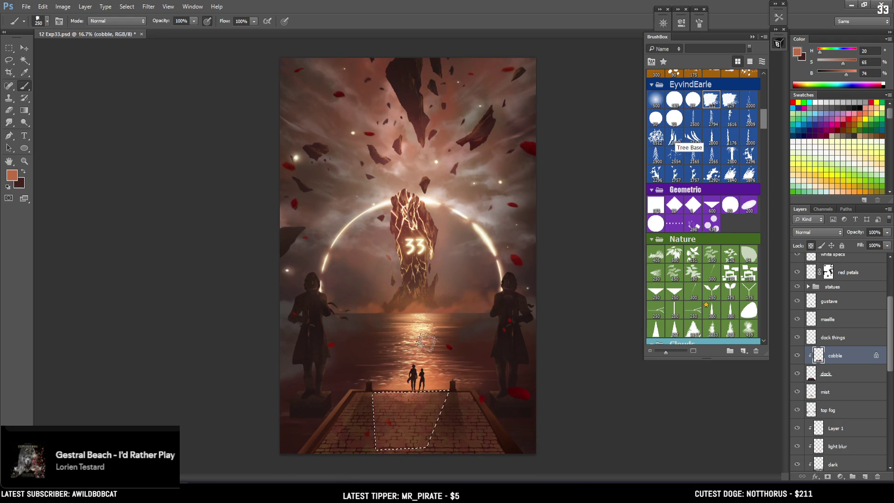
{"action": "key", "text": "bracketleft"}
{"action": "key", "text": "bracketleft"}
{"action": "key", "text": "bracketleft"}
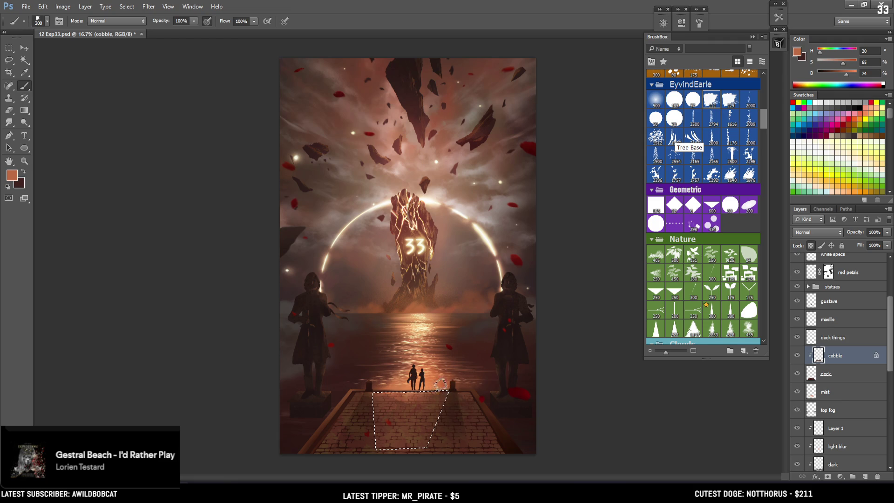
{"action": "left_click", "coordinate": [656, 100]}
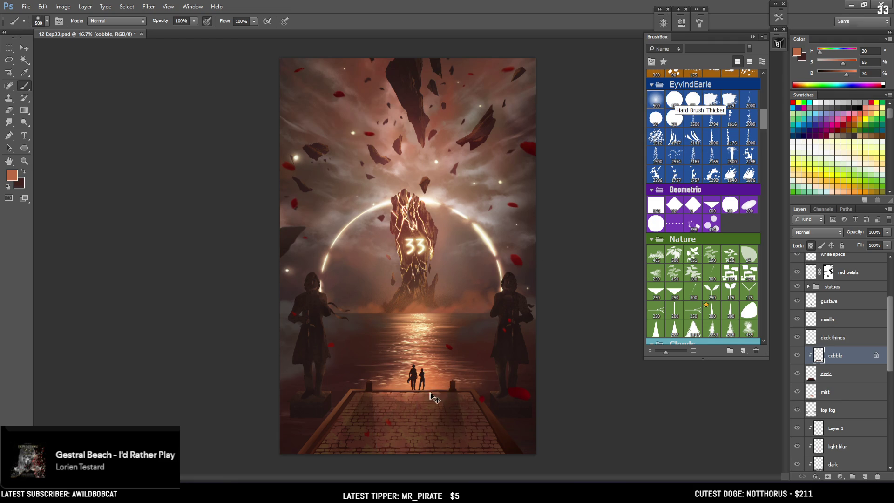
{"action": "key", "text": "ctrl+d"}
{"action": "key", "text": "bracketleft"}
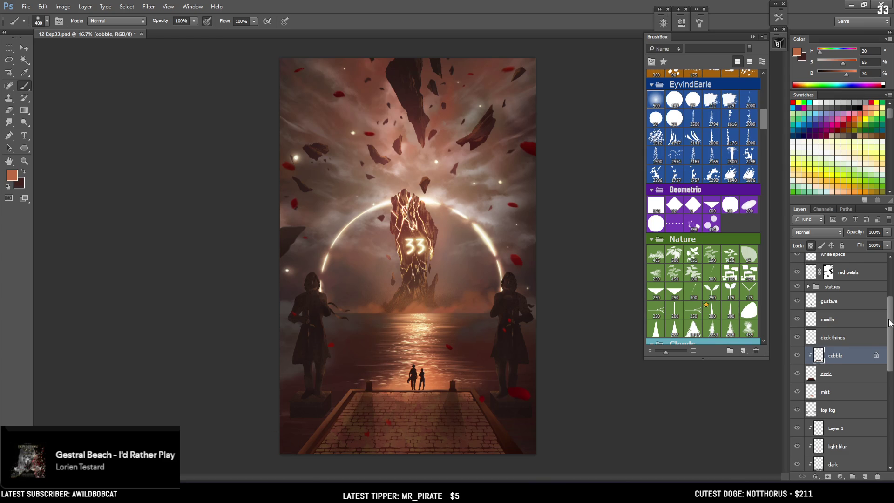
- Toggle the two dark layers' visibility to compare their effect
{"action": "left_click_drag", "start_coordinate": [889, 322], "coordinate": [886, 260]}
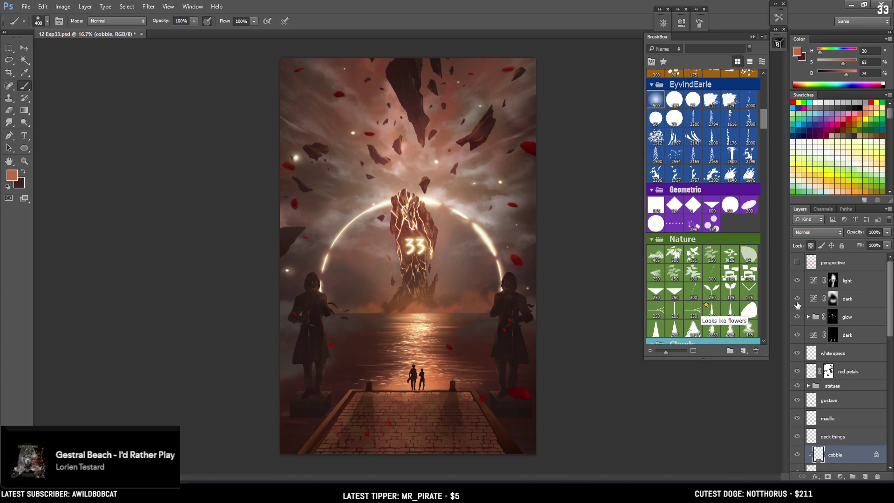
{"action": "left_click", "coordinate": [798, 300]}
{"action": "left_click", "coordinate": [797, 299]}
{"action": "left_click", "coordinate": [796, 335]}
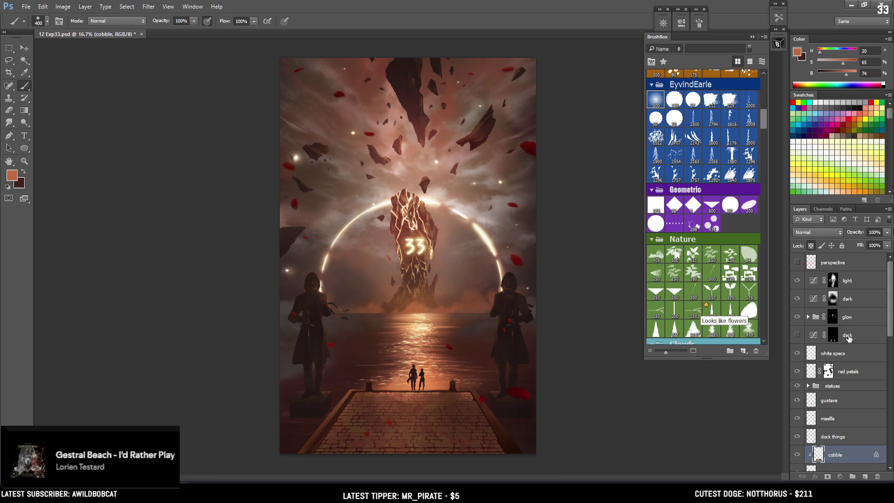
{"action": "left_click", "coordinate": [801, 338]}
{"action": "left_click", "coordinate": [798, 336]}
- Rename the lower dark layer to 'shadow' and target its mask
{"action": "double_click", "coordinate": [847, 336]}
{"action": "type", "text": "sh"}
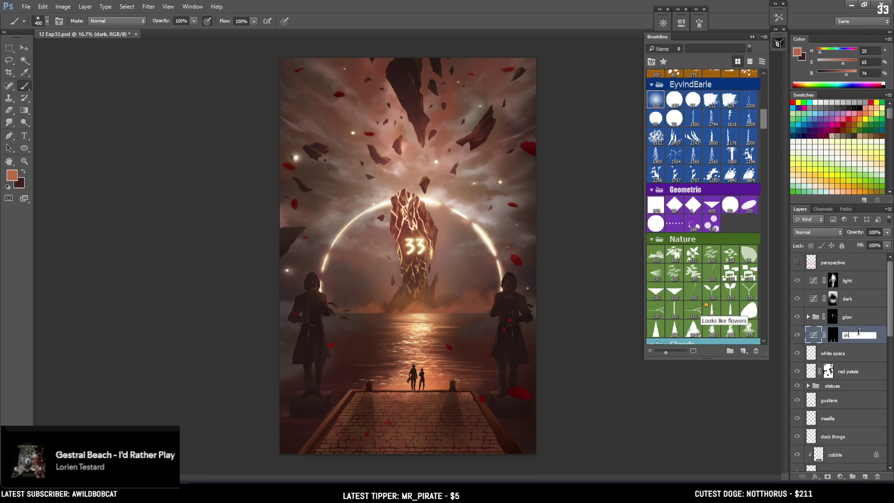
{"action": "key", "text": "Return"}
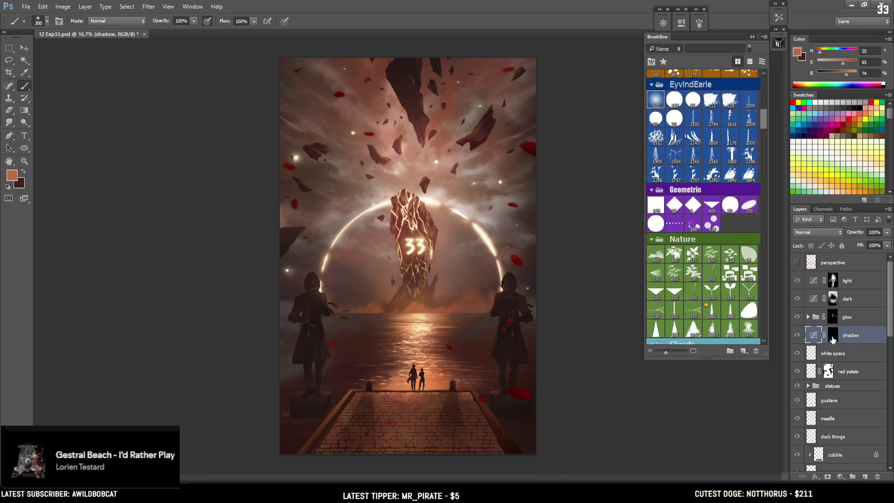
{"action": "left_click", "coordinate": [833, 339]}
- Paint shadows from the figures' feet down the dock on the mask, toggling white and black
{"action": "key", "text": "bracketleft"}
{"action": "key", "text": "bracketleft"}
{"action": "key", "text": "bracketleft"}
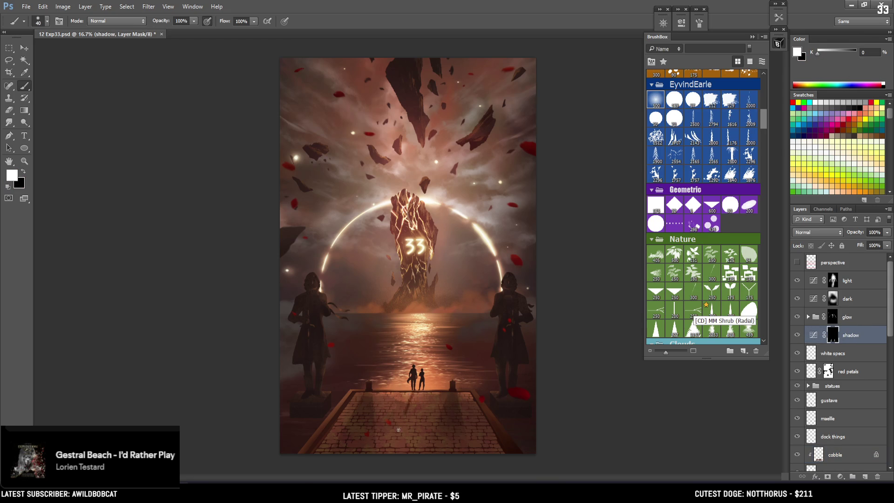
{"action": "left_click_drag", "start_coordinate": [413, 392], "coordinate": [391, 418]}
{"action": "key", "text": "ctrl+z"}
{"action": "key", "text": "bracketright"}
{"action": "key", "text": "x"}
{"action": "key", "text": "x"}
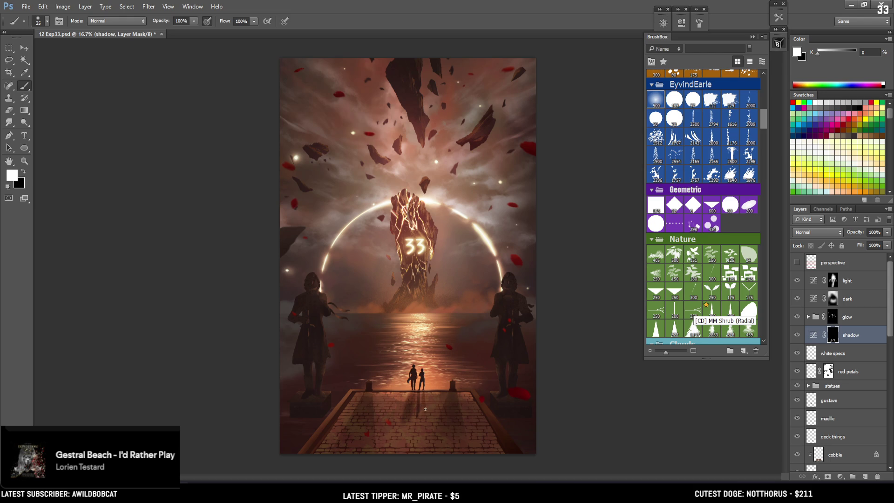
{"action": "key", "text": "x"}
{"action": "key", "text": "bracketright"}
{"action": "key", "text": "bracketright"}
{"action": "key", "text": "bracketright"}
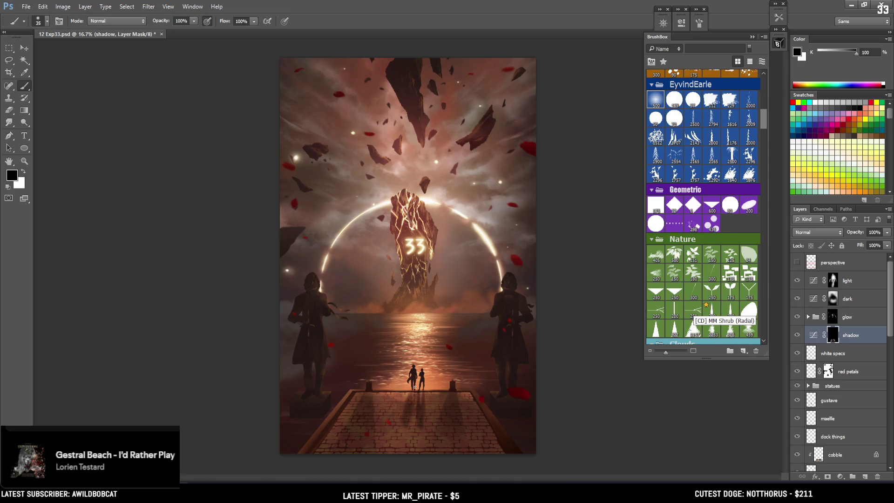
{"action": "key", "text": "x"}
{"action": "key", "text": "x"}
{"action": "key", "text": "x"}
{"action": "key", "text": "x"}
{"action": "key", "text": "x"}
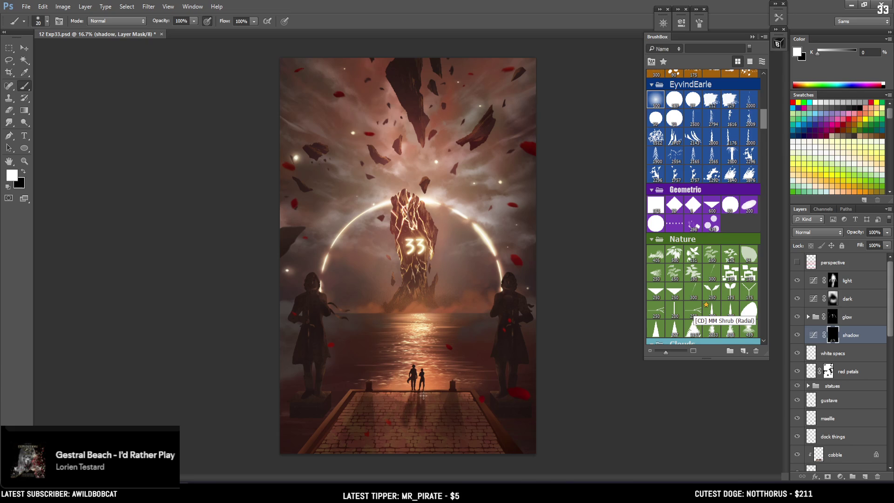
{"action": "key", "text": "x"}
{"action": "key", "text": "x"}
{"action": "key", "text": "x"}
{"action": "key", "text": "x"}
{"action": "key", "text": "x"}
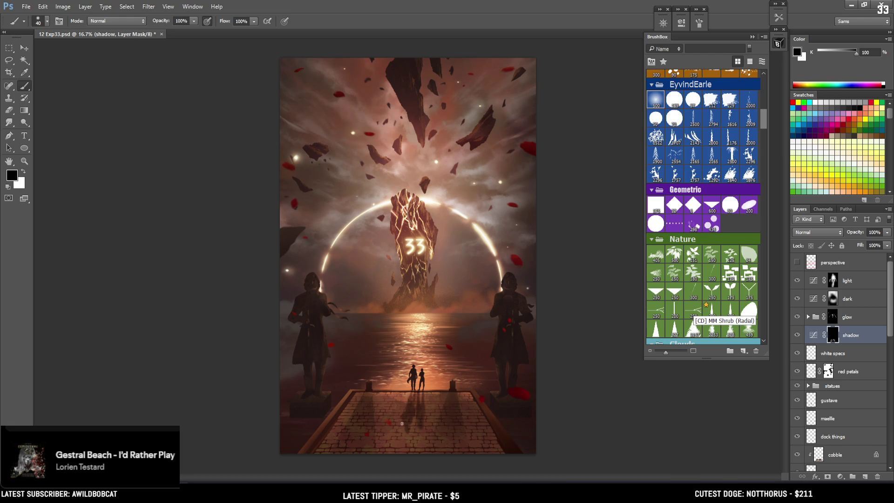
- Alternate white and black on the shadow mask to add and remove dock shadow
{"action": "key", "text": "x"}
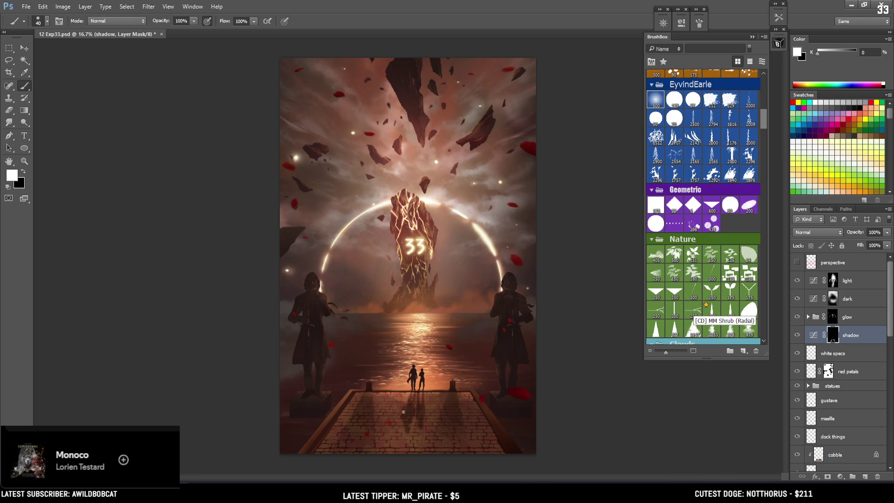
{"action": "key", "text": "x"}
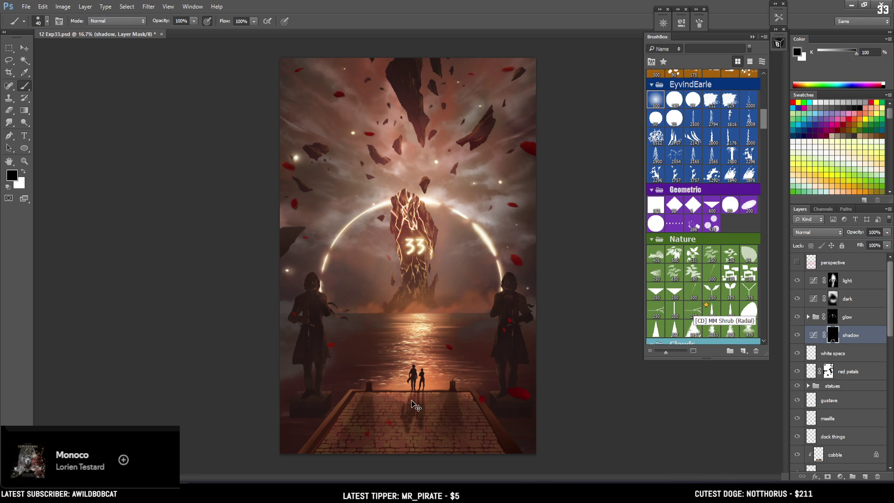
{"action": "key", "text": "x"}
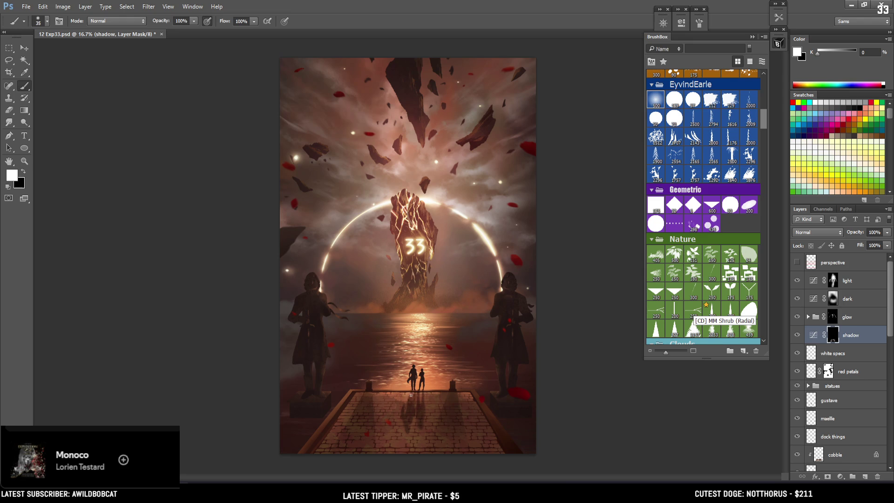
{"action": "key", "text": "x"}
{"action": "key", "text": "x"}
{"action": "scroll", "coordinate": [404, 338], "scroll_direction": "up", "scroll_amount": 1}
- Zoom out and alternate black and white on the shadow mask with a slightly larger brush
{"action": "scroll", "coordinate": [395, 354], "scroll_direction": "down", "scroll_amount": 3}
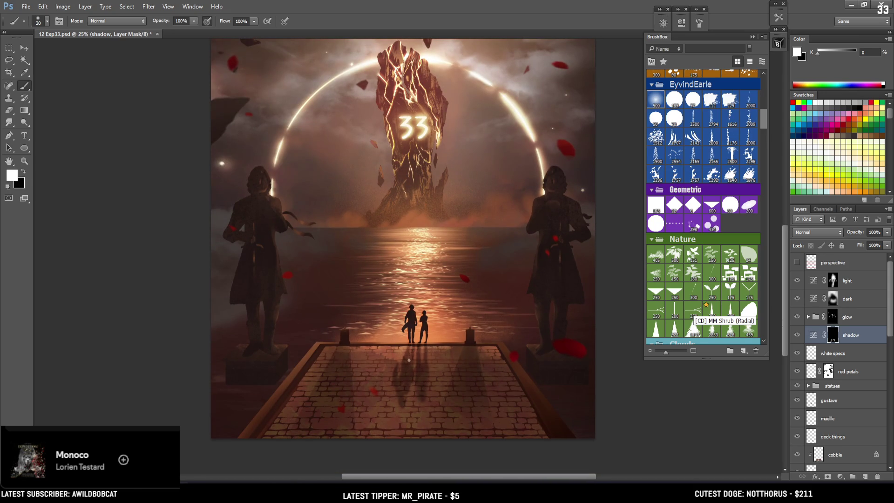
{"action": "key", "text": "x"}
{"action": "key", "text": "x"}
{"action": "key", "text": "x"}
{"action": "key", "text": "ctrl+minus"}
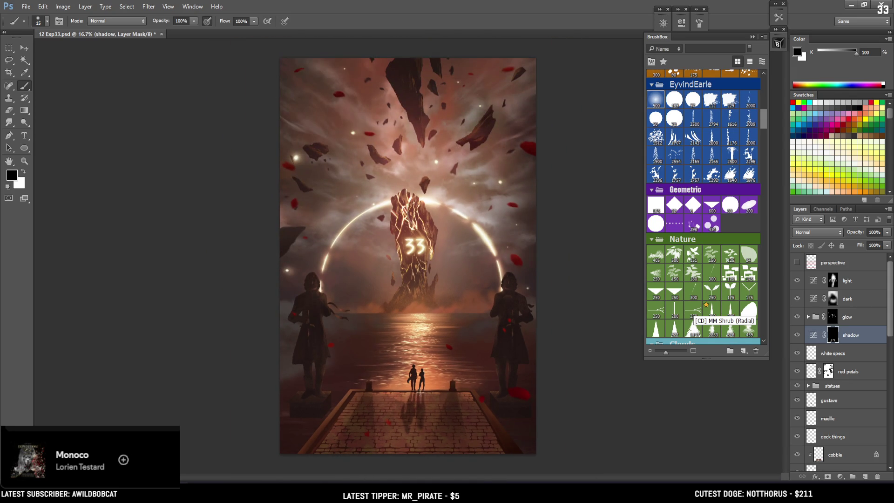
{"action": "key", "text": "x"}
{"action": "key", "text": "x"}
{"action": "key", "text": "bracketright"}
{"action": "key", "text": "x"}
{"action": "key", "text": "x"}
- Zoom in on the figures, paint white shadow near their feet, then zoom back out
{"action": "key", "text": "ctrl+plus"}
{"action": "left_click_drag", "start_coordinate": [420, 450], "coordinate": [420, 372]}
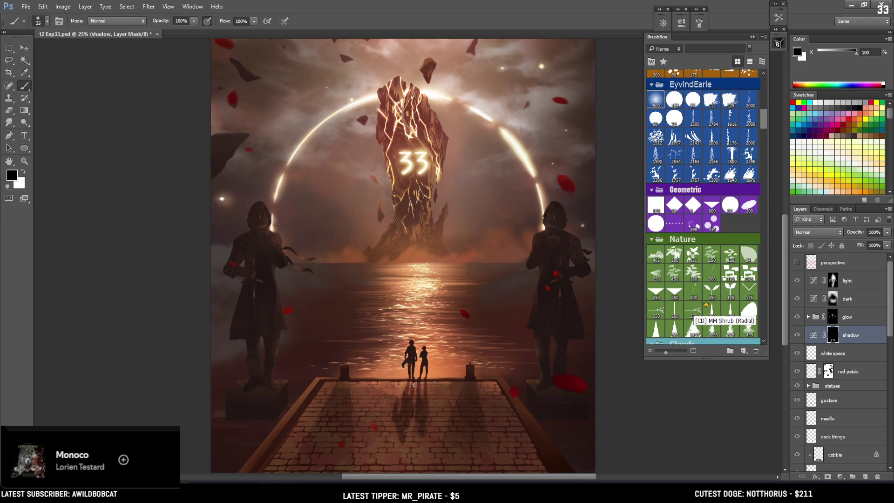
{"action": "key", "text": "bracketright"}
{"action": "key", "text": "x"}
{"action": "left_click_drag", "start_coordinate": [416, 396], "coordinate": [386, 368]}
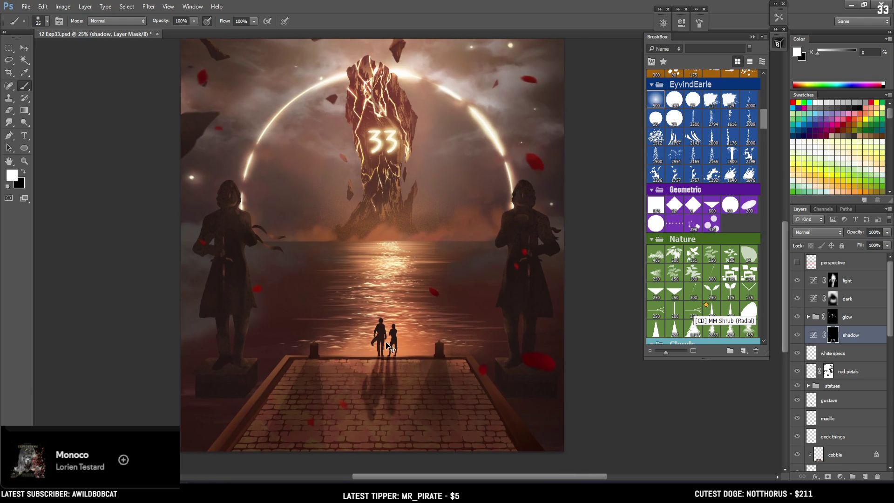
{"action": "key", "text": "ctrl+minus"}
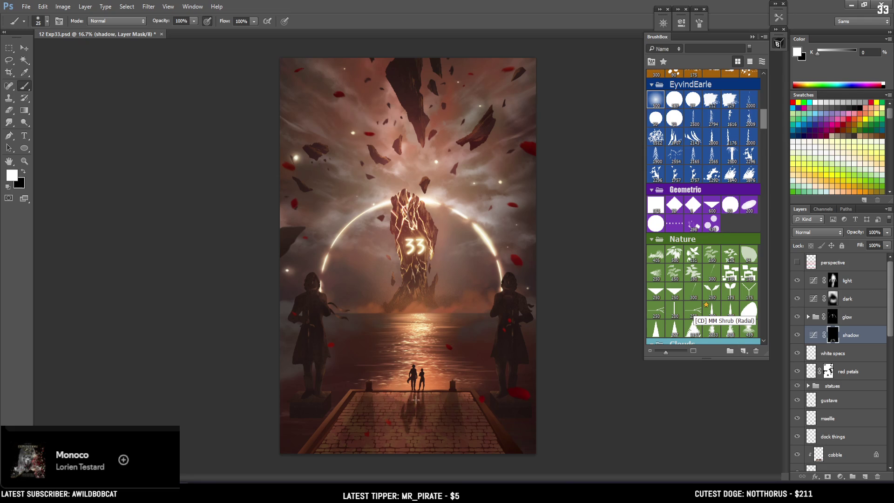
- Paint darker shading into the shadow mask around the pier figures, alternating black and white with a slightly larger brush
{"action": "key", "text": "x"}
{"action": "key", "text": "x"}
{"action": "key", "text": "x"}
{"action": "key", "text": "bracketright"}
{"action": "key", "text": "x"}
{"action": "key", "text": "x"}
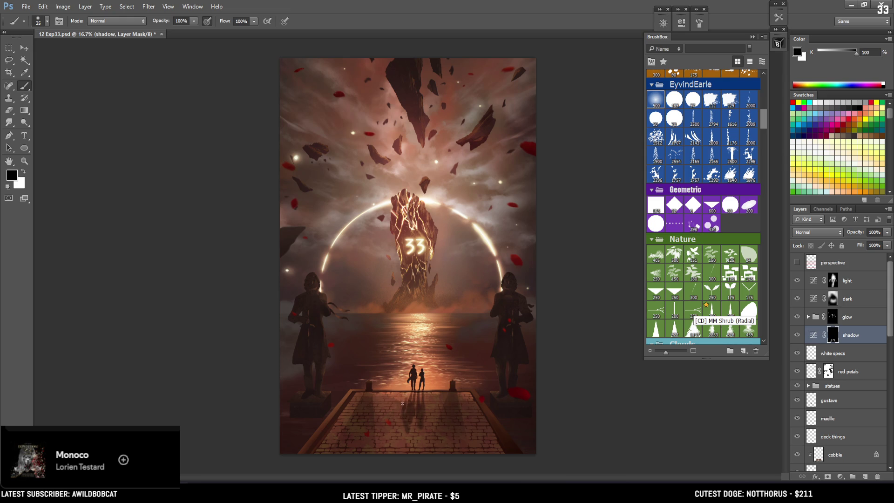
{"action": "key", "text": "x"}
{"action": "key", "text": "x"}
{"action": "key", "text": "x"}
{"action": "key", "text": "x"}
{"action": "key", "text": "x"}
{"action": "key", "text": "x"}
{"action": "key", "text": "x"}
{"action": "key", "text": "x"}
{"action": "key", "text": "x"}
{"action": "key", "text": "x"}
{"action": "key", "text": "x"}
{"action": "key", "text": "x"}
{"action": "key", "text": "x"}
{"action": "key", "text": "x"}
{"action": "key", "text": "x"}
{"action": "key", "text": "x"}
{"action": "key", "text": "x"}
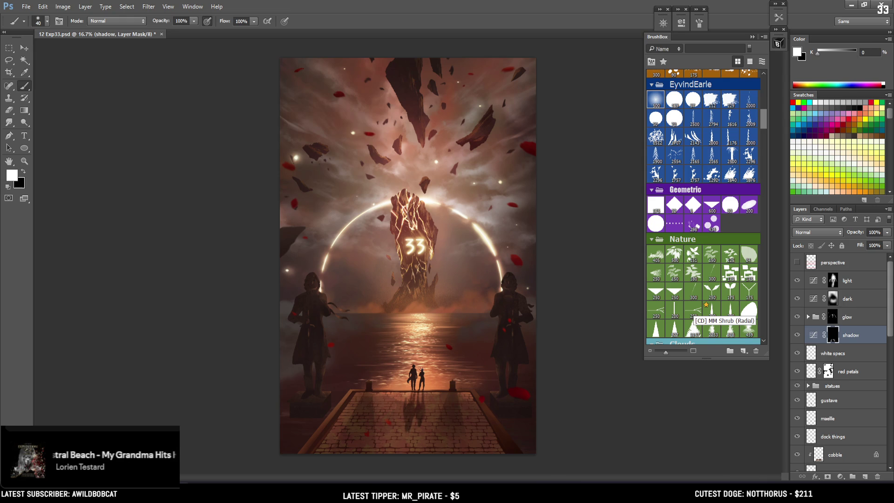
- Lasso the figures' dock reflection, widen its bottom in perspective and nudge it lower
{"action": "key", "text": "bracketright"}
{"action": "key", "text": "ctrl+minus"}
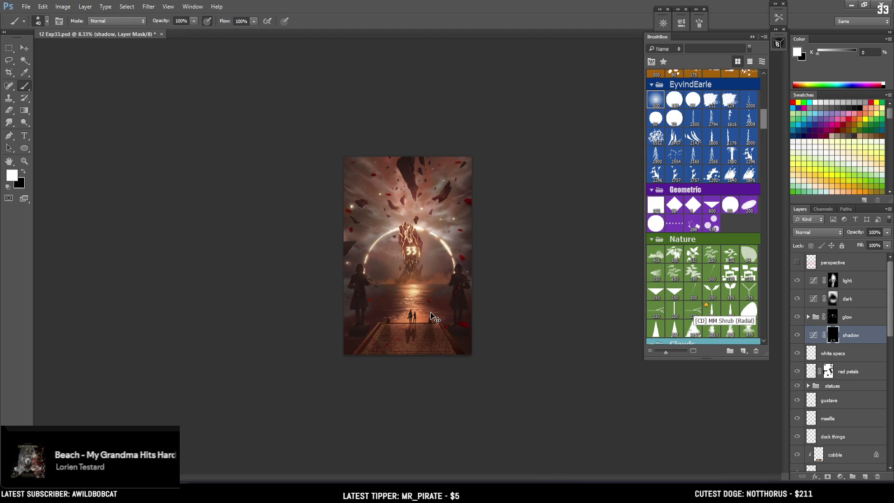
{"action": "key", "text": "ctrl+plus"}
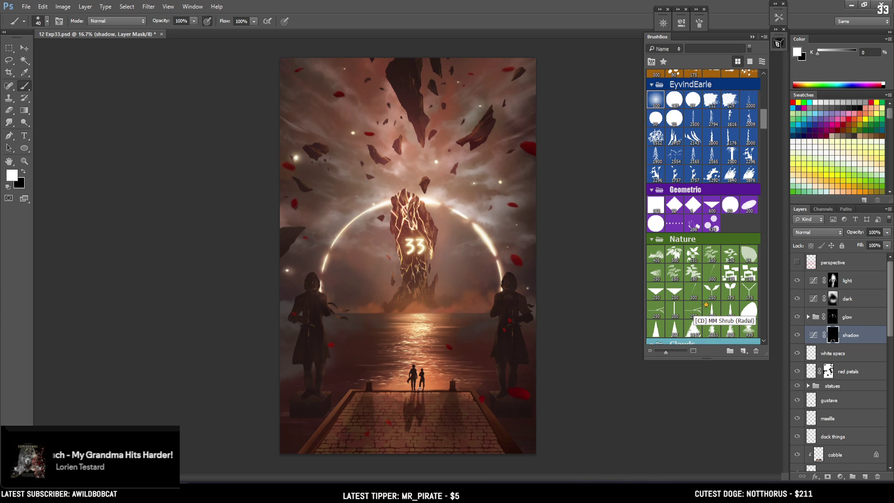
{"action": "key", "text": "l"}
{"action": "mouse_move", "coordinate": [422, 382]}
{"action": "left_mouse_down"}
{"action": "mouse_move", "coordinate": [429, 430]}
{"action": "mouse_move", "coordinate": [424, 379]}
{"action": "left_mouse_up"}
{"action": "key", "text": "ctrl+t"}
{"action": "right_click", "coordinate": [413, 409]}
{"action": "left_click", "coordinate": [444, 311]}
{"action": "mouse_move", "coordinate": [437, 442]}
{"action": "left_mouse_down"}
{"action": "mouse_move", "coordinate": [445, 448]}
{"action": "mouse_move", "coordinate": [427, 436]}
{"action": "left_mouse_up"}
{"action": "key", "text": "Return"}
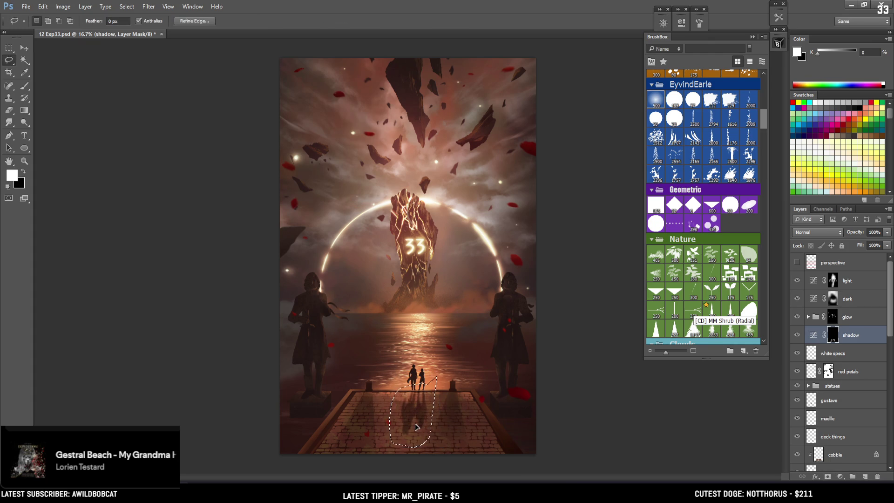
- Erase and brush the shadow mask in black and white to darken the pier planks around the figures
{"action": "key", "text": "ctrl+d"}
{"action": "key", "text": "e"}
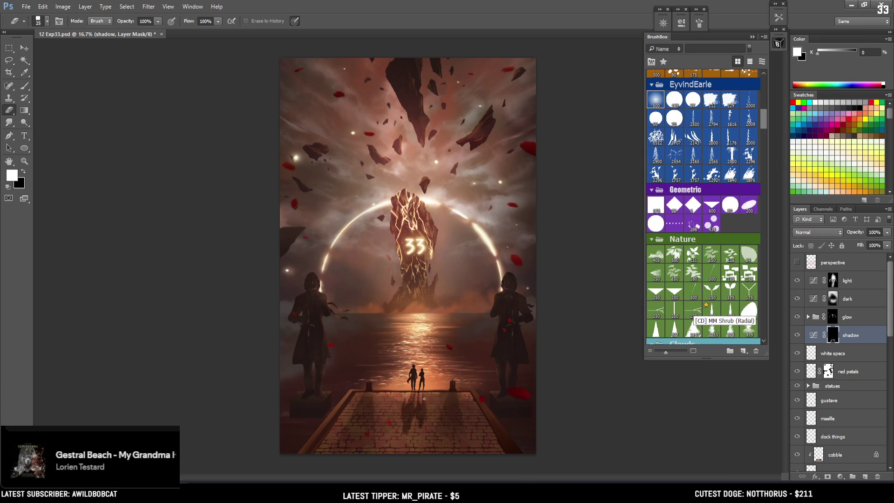
{"action": "key", "text": "x"}
{"action": "key", "text": "x"}
{"action": "key", "text": "x"}
{"action": "key", "text": "b"}
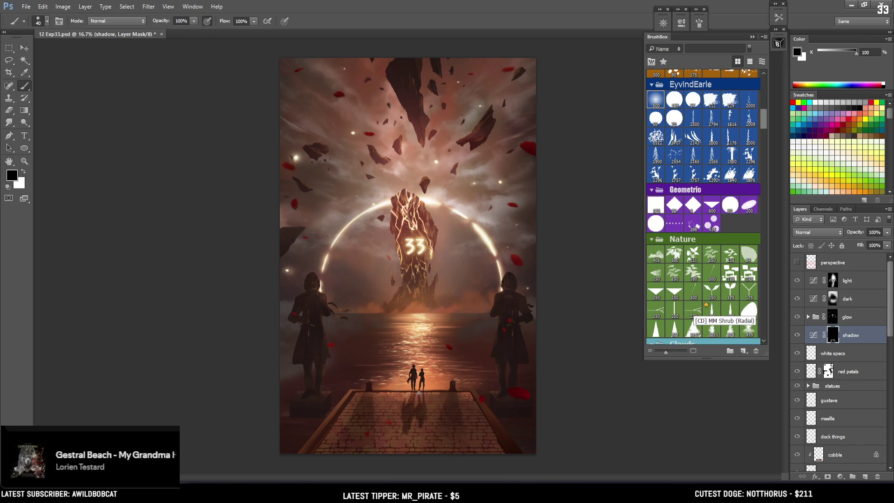
{"action": "key", "text": "x"}
{"action": "key", "text": "x"}
{"action": "key", "text": "x"}
{"action": "key", "text": "x"}
{"action": "key", "text": "bracketright"}
{"action": "key", "text": "bracketright"}
{"action": "key", "text": "bracketright"}
{"action": "key", "text": "x"}
{"action": "key", "text": "x"}
{"action": "key", "text": "bracketright"}
{"action": "key", "text": "bracketright"}
{"action": "key", "text": "bracketright"}
{"action": "key", "text": "x"}
{"action": "key", "text": "bracketleft"}
{"action": "key", "text": "bracketleft"}
{"action": "key", "text": "bracketleft"}
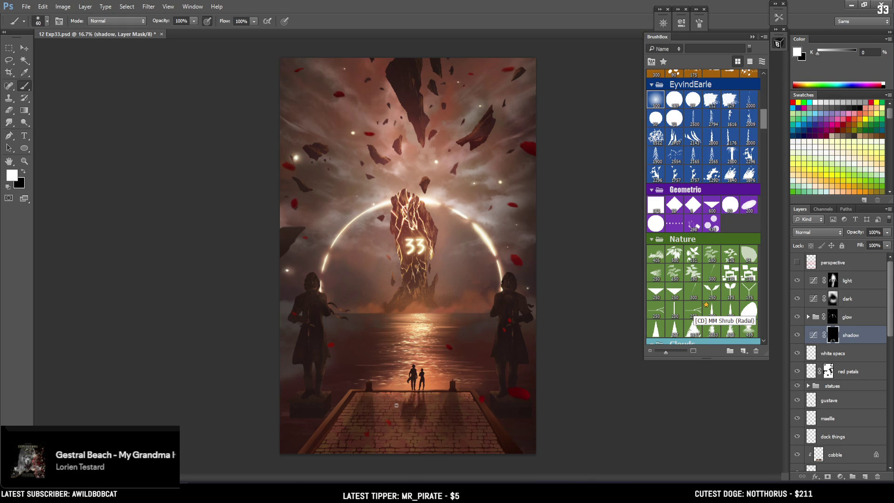
{"action": "key", "text": "bracketleft"}
{"action": "key", "text": "x"}
{"action": "key", "text": "x"}
{"action": "key", "text": "bracketright"}
{"action": "key", "text": "bracketright"}
{"action": "key", "text": "x"}
{"action": "key", "text": "x"}
{"action": "key", "text": "ctrl+minus"}
{"action": "key", "text": "ctrl+minus"}
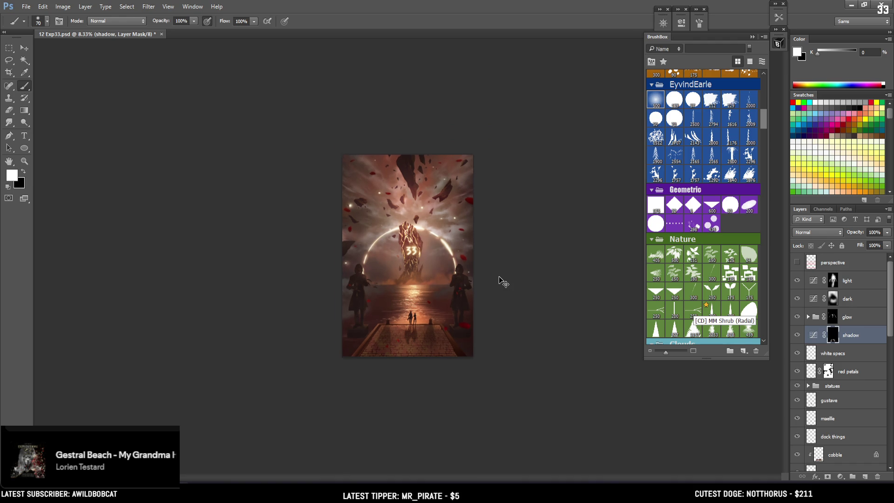
- Briefly check the perspective guide layer, then save the poster
{"action": "key", "text": "ctrl+plus"}
{"action": "left_click", "coordinate": [798, 263]}
{"action": "left_click", "coordinate": [797, 263]}
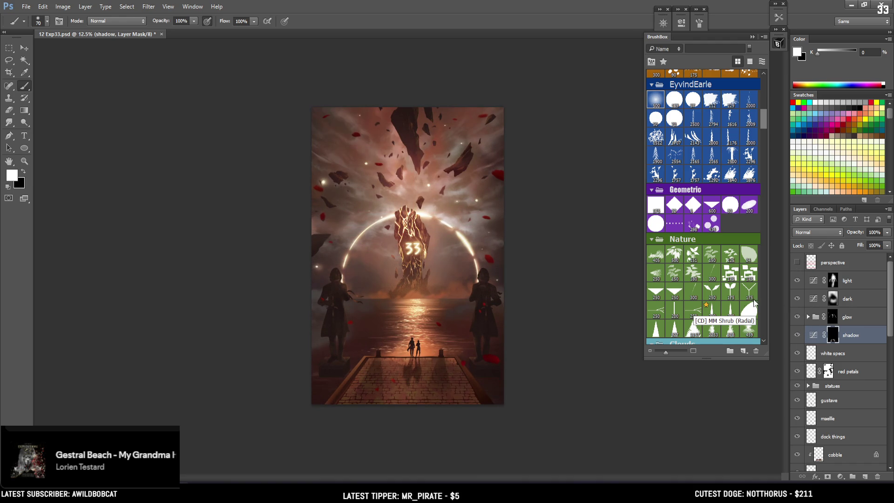
{"action": "key", "text": "ctrl+s"}
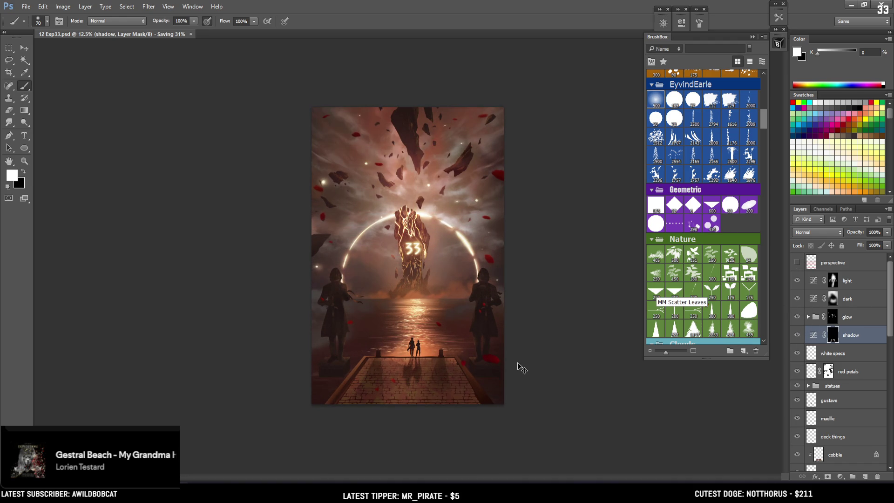
- Compare the poster with the glow and top clouds layers hidden, then restore them
{"action": "key", "text": "ctrl+plus"}
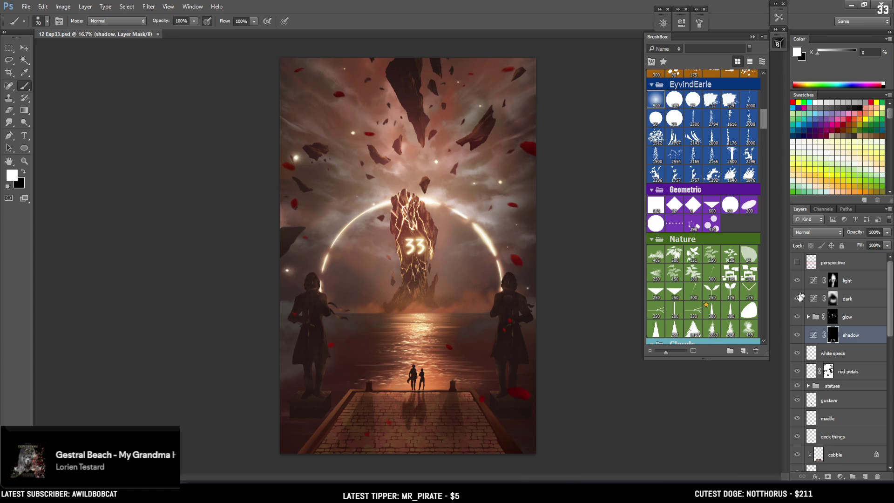
{"action": "left_click", "coordinate": [797, 317]}
{"action": "left_click", "coordinate": [797, 316]}
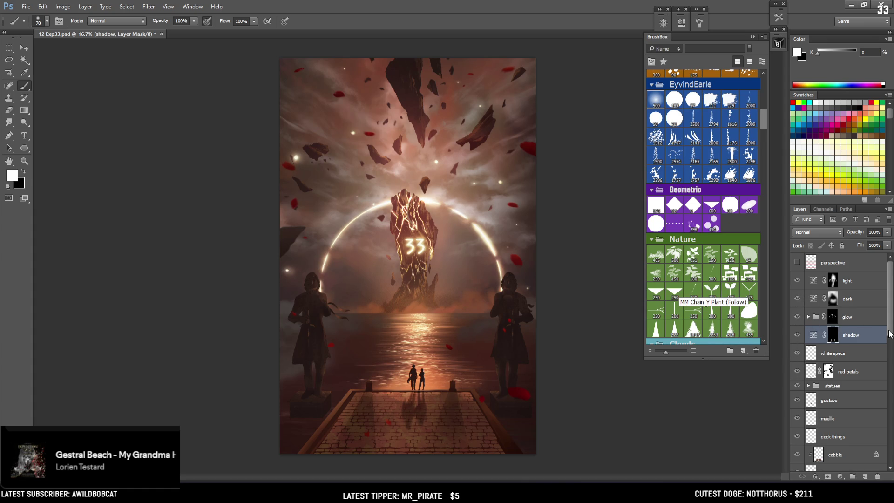
{"action": "scroll", "coordinate": [838, 353], "scroll_direction": "down", "scroll_amount": 3}
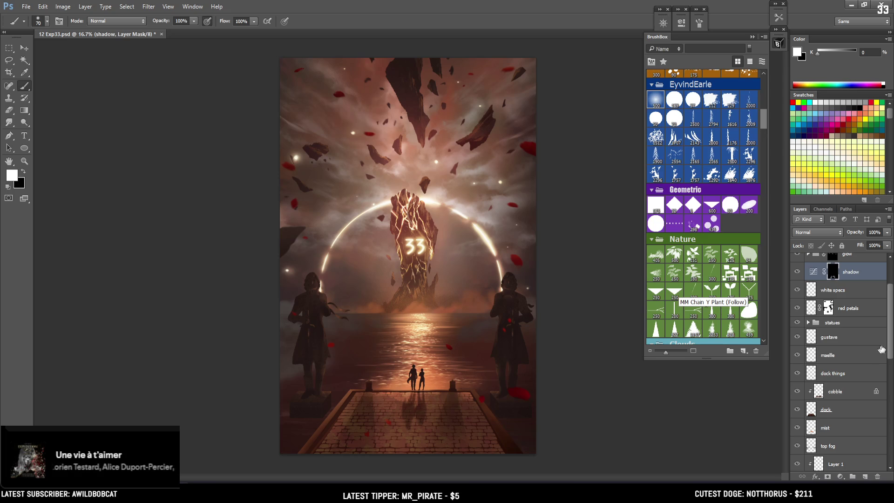
{"action": "scroll", "coordinate": [880, 372], "scroll_direction": "down", "scroll_amount": 8}
{"action": "scroll", "coordinate": [885, 406], "scroll_direction": "down", "scroll_amount": 1}
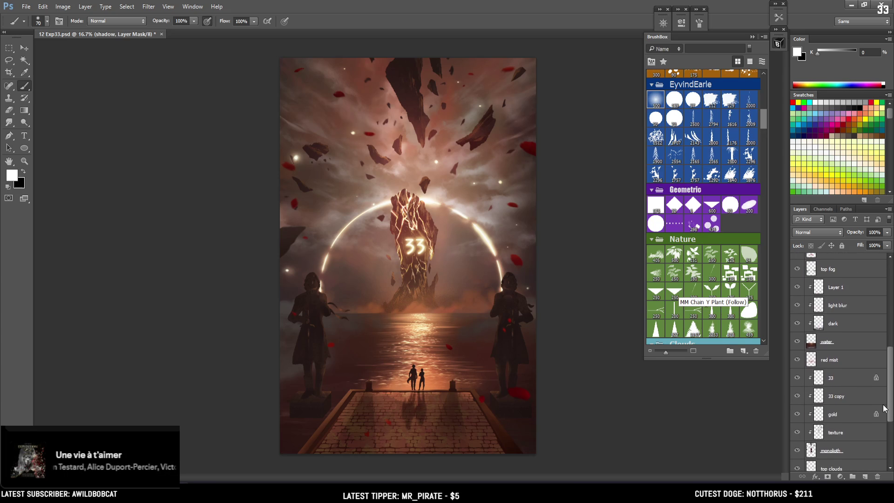
{"action": "left_click_drag", "start_coordinate": [889, 381], "coordinate": [885, 429]}
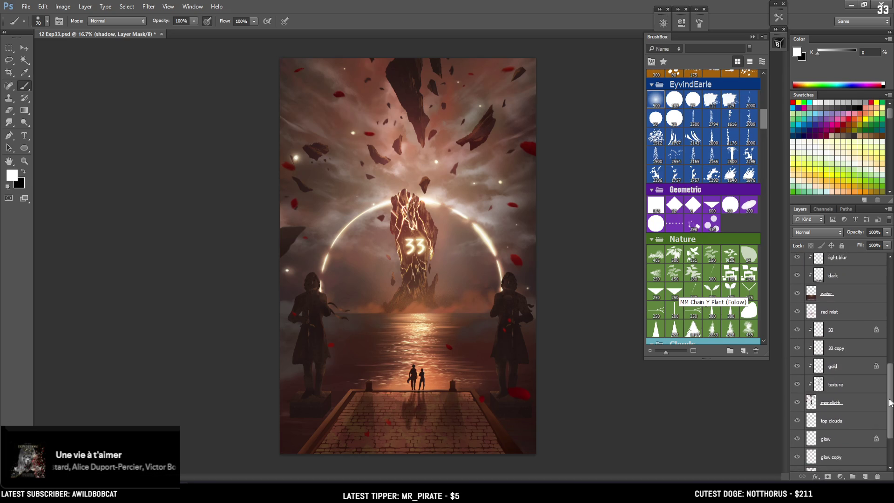
{"action": "left_click", "coordinate": [797, 354]}
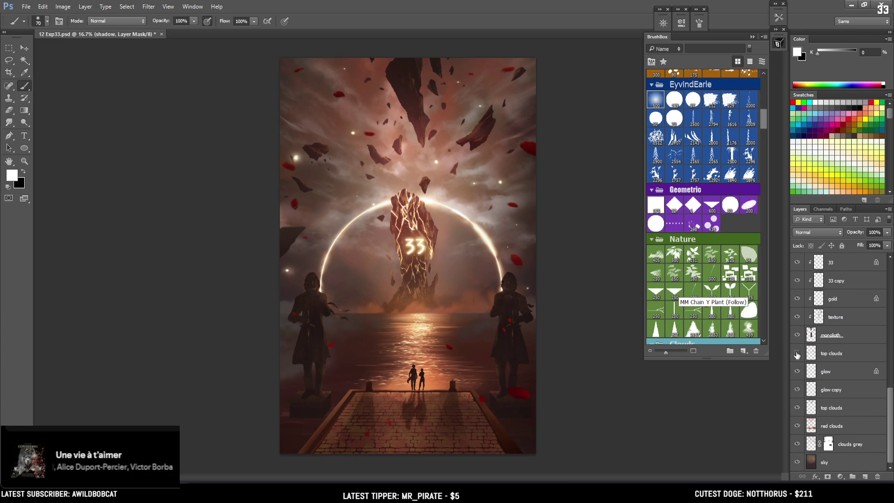
{"action": "left_click", "coordinate": [797, 408]}
{"action": "left_click", "coordinate": [798, 407]}
{"action": "left_click", "coordinate": [798, 408]}
{"action": "left_click", "coordinate": [797, 408]}
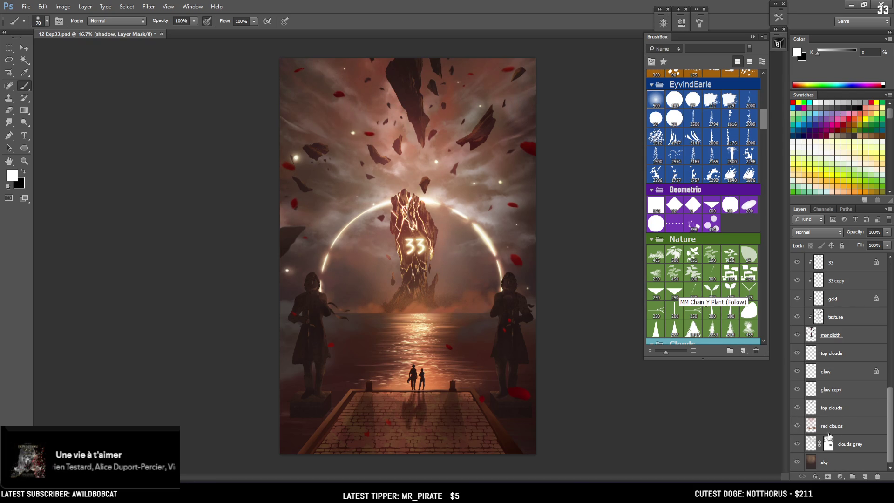
- Compare the poster with the clouds grey and top fog layers hidden, then restore them
{"action": "left_click", "coordinate": [797, 444]}
{"action": "left_click", "coordinate": [797, 445]}
{"action": "left_click_drag", "start_coordinate": [888, 394], "coordinate": [887, 323]}
{"action": "left_click", "coordinate": [798, 352]}
{"action": "left_click", "coordinate": [798, 352]}
{"action": "left_click", "coordinate": [797, 352]}
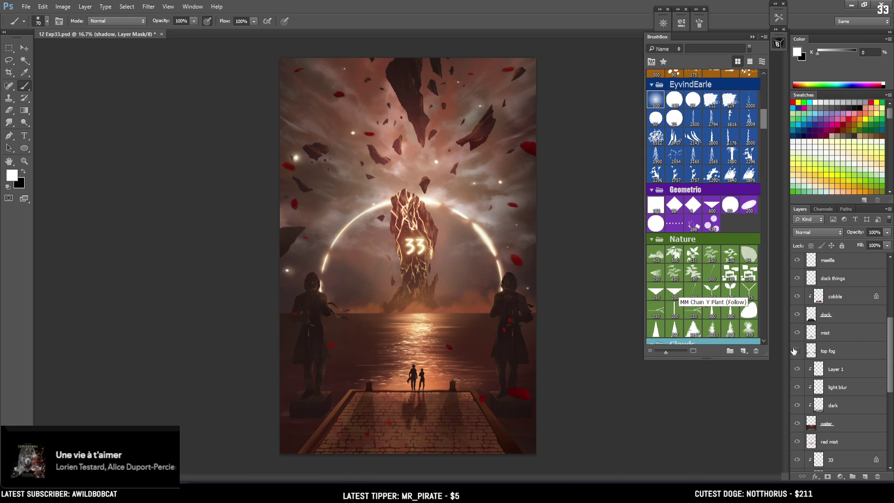
{"action": "left_click", "coordinate": [796, 352]}
- Select the top fog layer and choose the 500-size soft brush
{"action": "left_click", "coordinate": [829, 351]}
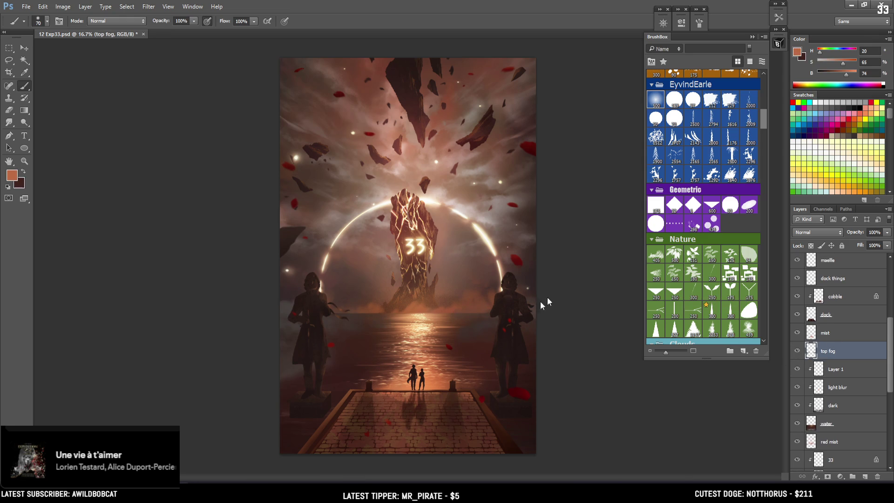
{"action": "key", "text": "e"}
{"action": "key", "text": "bracketright"}
{"action": "left_click", "coordinate": [657, 99]}
{"action": "key", "text": "bracketright"}
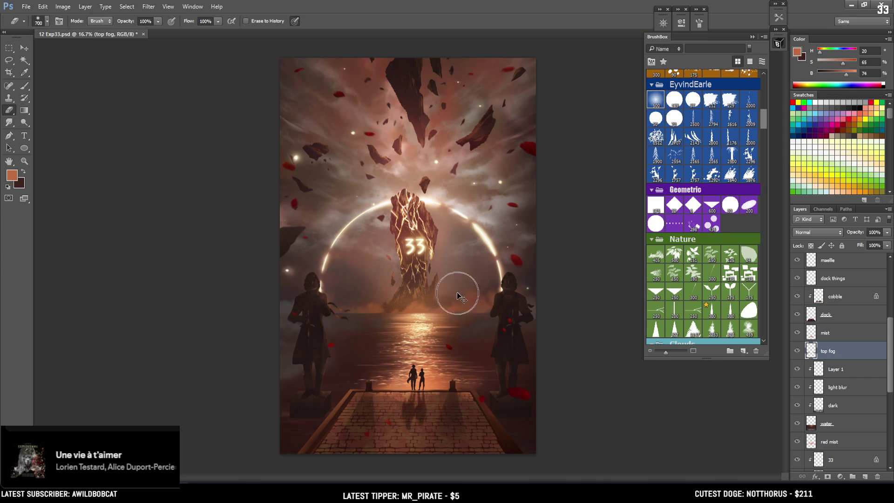
{"action": "key", "text": "b"}
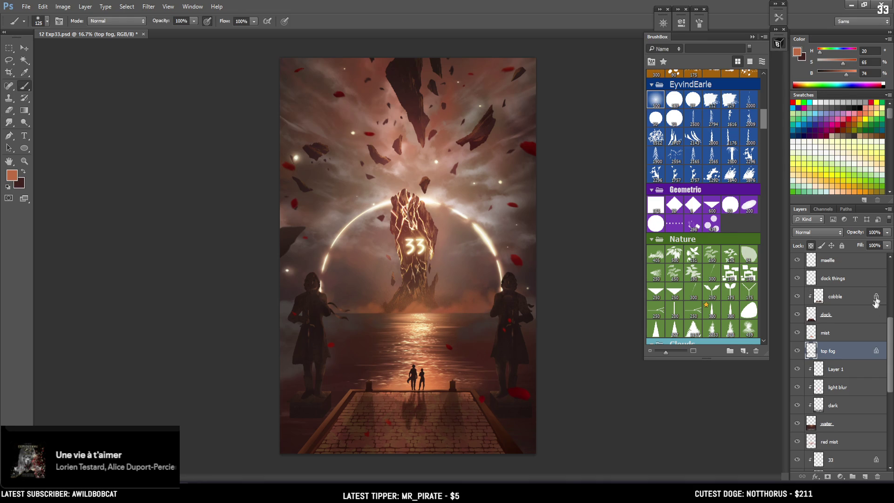
- Hide the shadow, glow and dark layers, then paint soft fog right of the sun reflection with a 1200 brush, undoing the part over the right statue
{"action": "scroll", "coordinate": [875, 302], "scroll_direction": "up", "scroll_amount": 3}
{"action": "scroll", "coordinate": [866, 270], "scroll_direction": "up", "scroll_amount": 3}
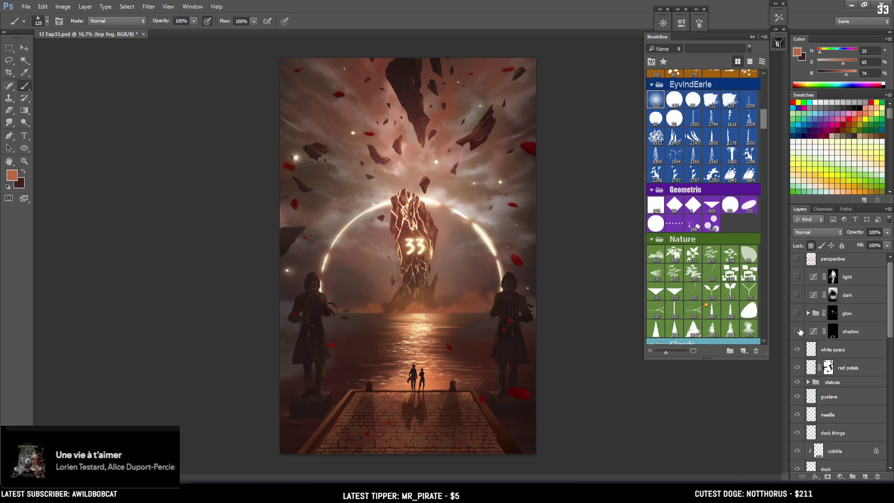
{"action": "left_click_drag", "start_coordinate": [801, 331], "coordinate": [798, 291]}
{"action": "key", "text": "bracketright"}
{"action": "key", "text": "bracketright"}
{"action": "key", "text": "bracketright"}
{"action": "left_click_drag", "start_coordinate": [482, 328], "coordinate": [535, 325]}
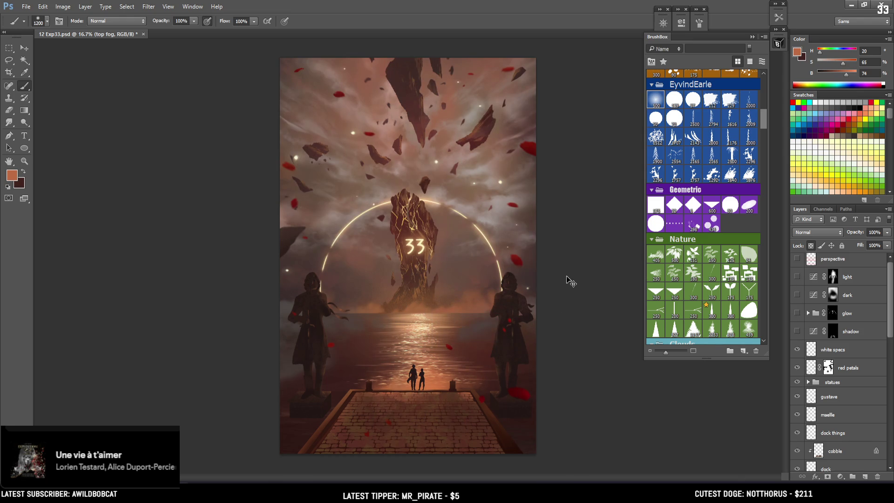
{"action": "key", "text": "bracketleft"}
{"action": "key", "text": "bracketleft"}
{"action": "key", "text": "bracketleft"}
{"action": "key", "text": "ctrl+z"}
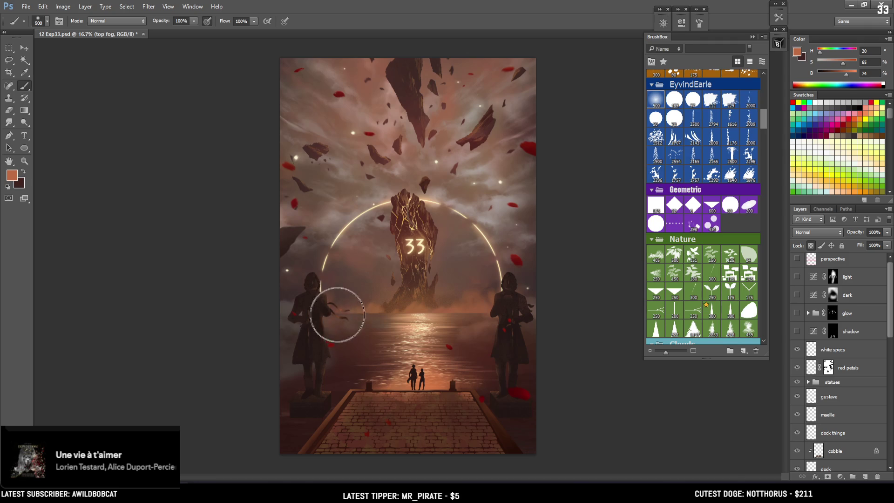
{"action": "key", "text": "bracketleft"}
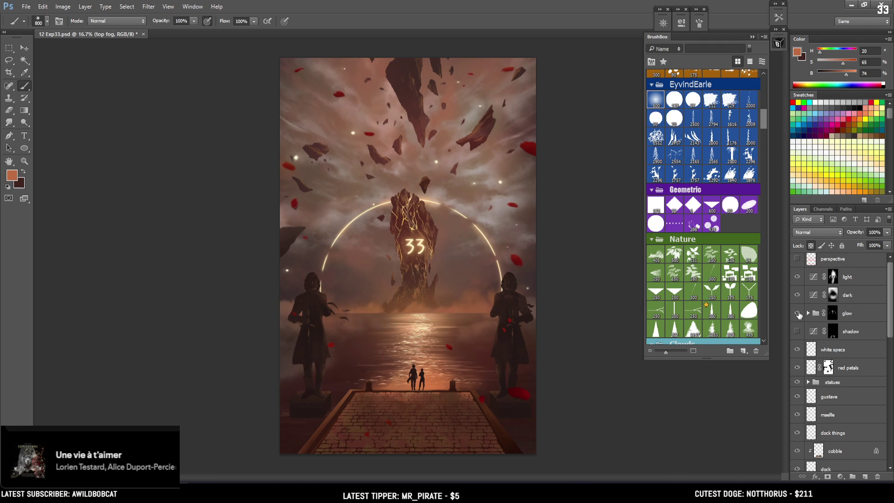
- Show the shadow layer again and reduce the brush to size 400
{"action": "left_click", "coordinate": [796, 332]}
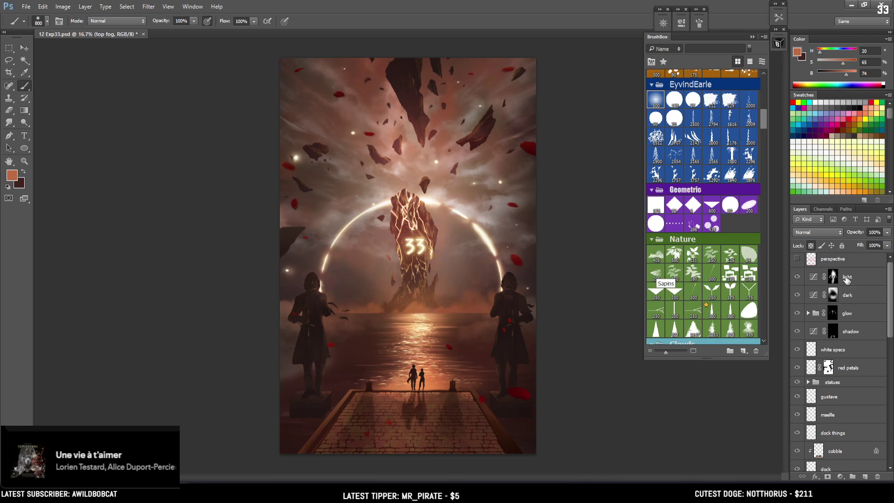
{"action": "left_click_drag", "start_coordinate": [891, 287], "coordinate": [883, 332]}
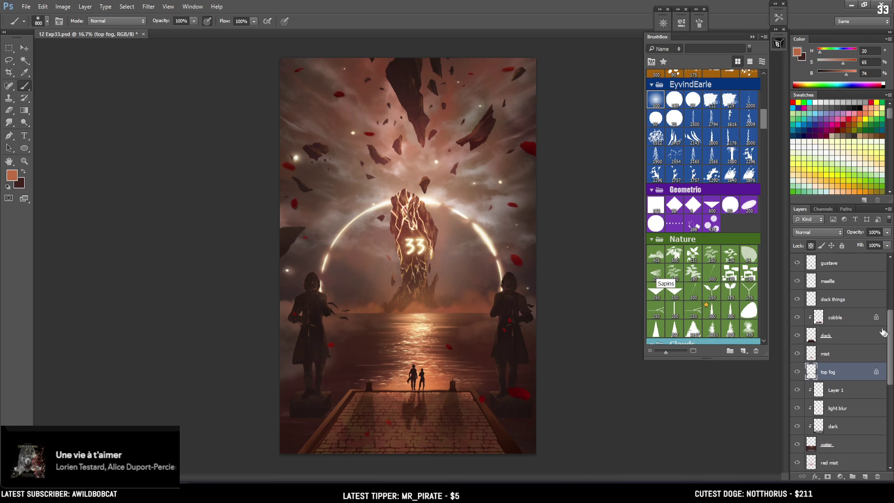
{"action": "key", "text": "bracketleft"}
{"action": "key", "text": "bracketleft"}
{"action": "key", "text": "bracketleft"}
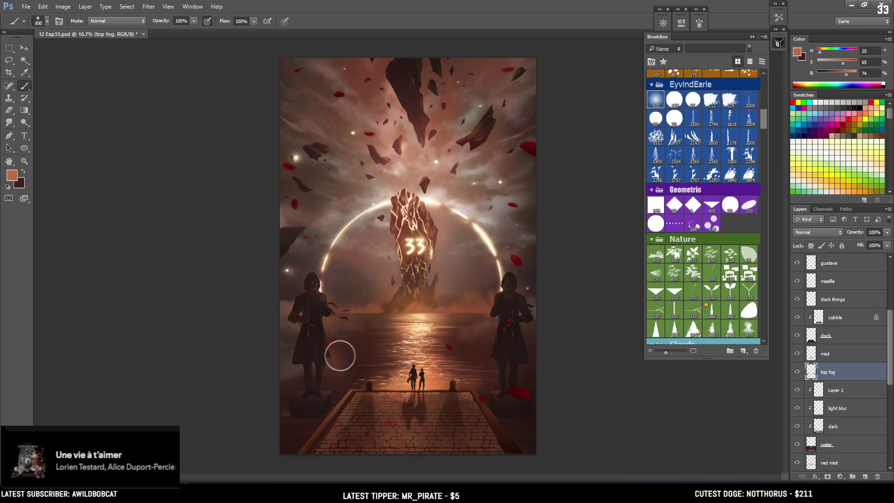
{"action": "scroll", "coordinate": [747, 123], "scroll_direction": "down", "scroll_amount": 3}
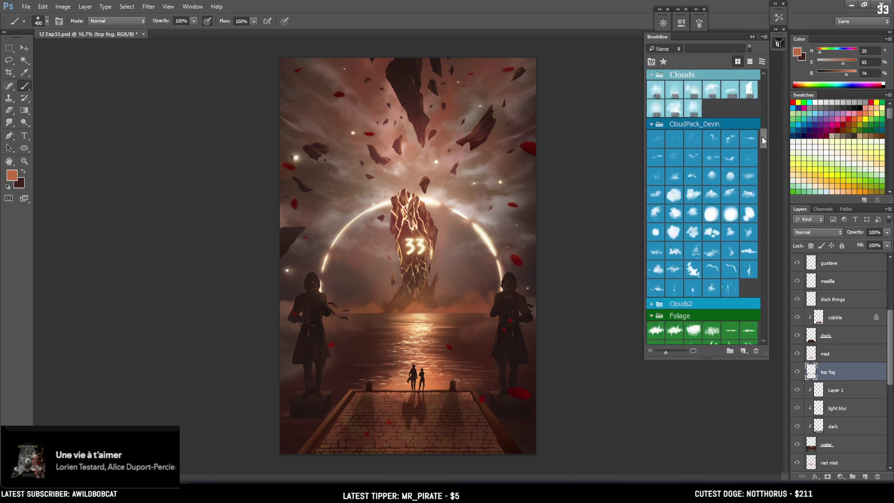
- Pick a cloud brush tip at size 600, sample muted browns, and hide the lighting layers
{"action": "scroll", "coordinate": [745, 150], "scroll_direction": "down", "scroll_amount": 2}
{"action": "left_click", "coordinate": [716, 190]}
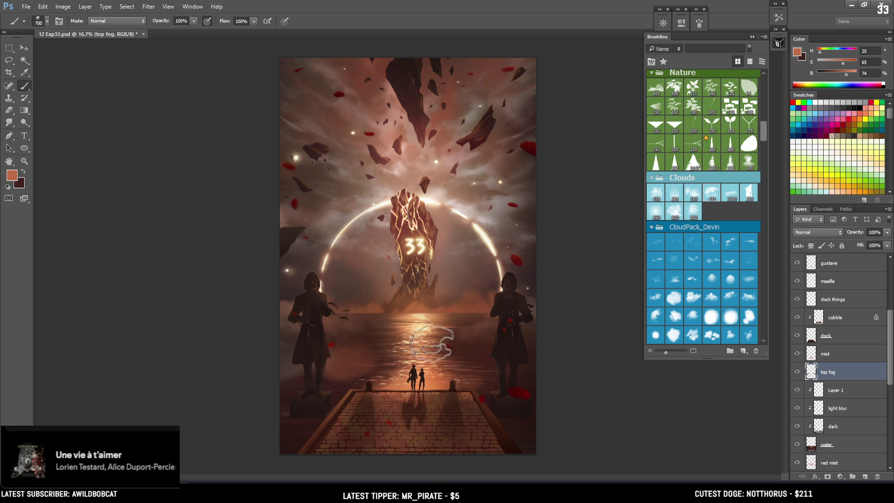
{"action": "key", "text": "x"}
{"action": "left_click", "coordinate": [300, 368], "text": "alt"}
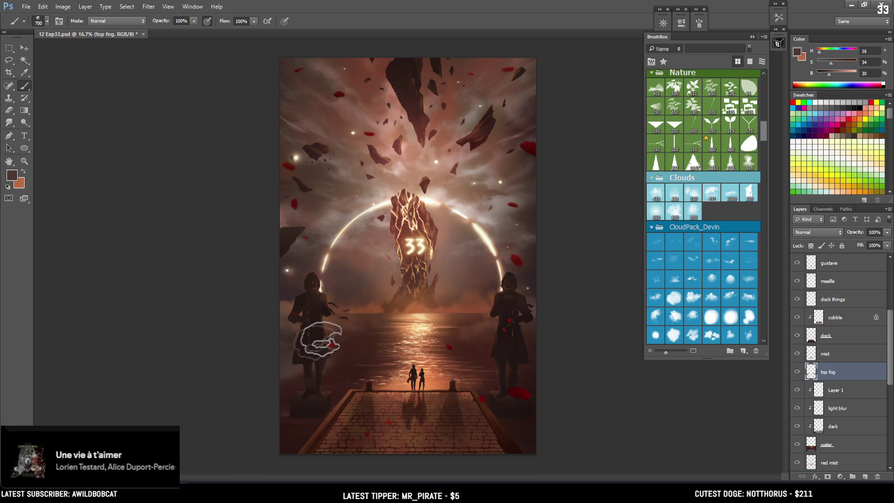
{"action": "left_click_drag", "start_coordinate": [891, 330], "coordinate": [891, 265]}
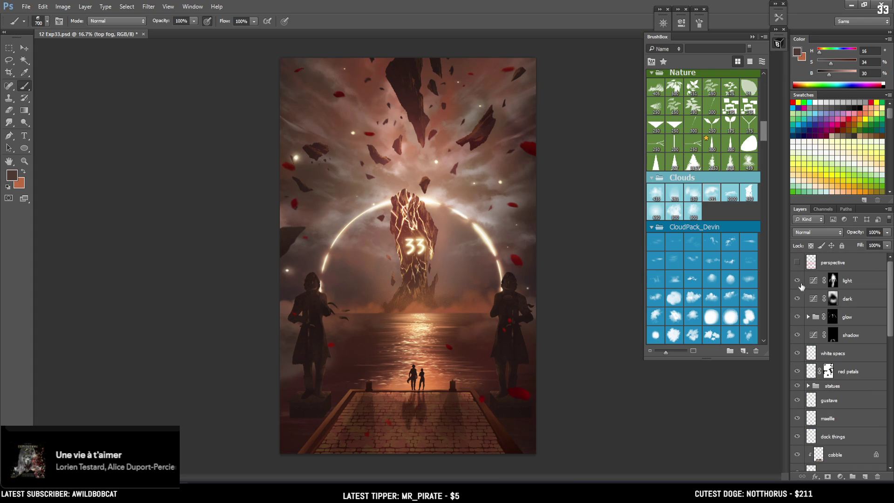
{"action": "left_click", "coordinate": [799, 333]}
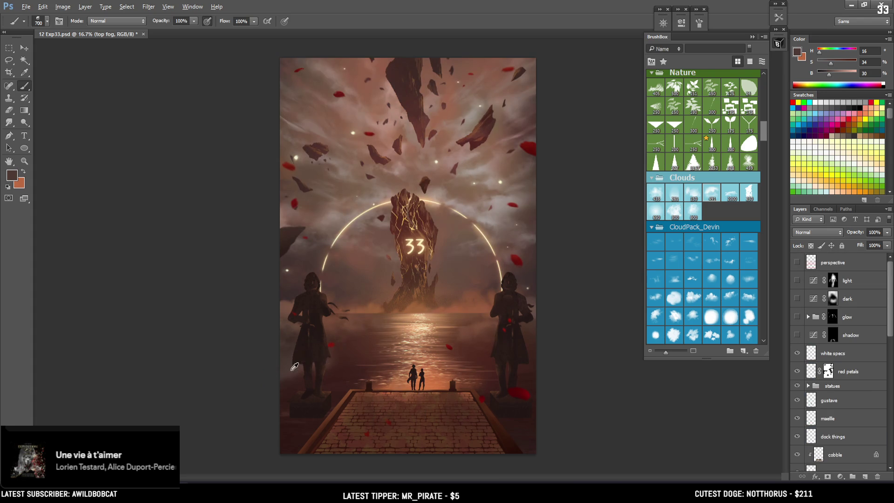
{"action": "key", "text": "bracketleft"}
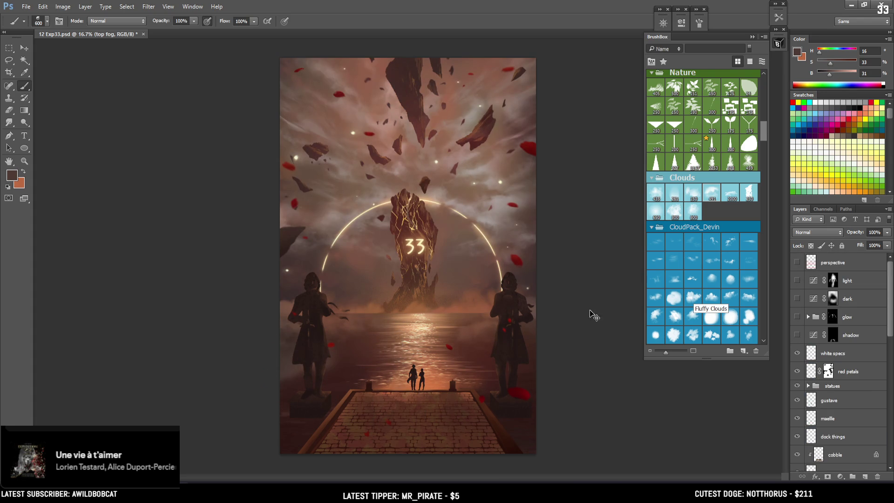
{"action": "left_click_drag", "start_coordinate": [891, 321], "coordinate": [890, 372]}
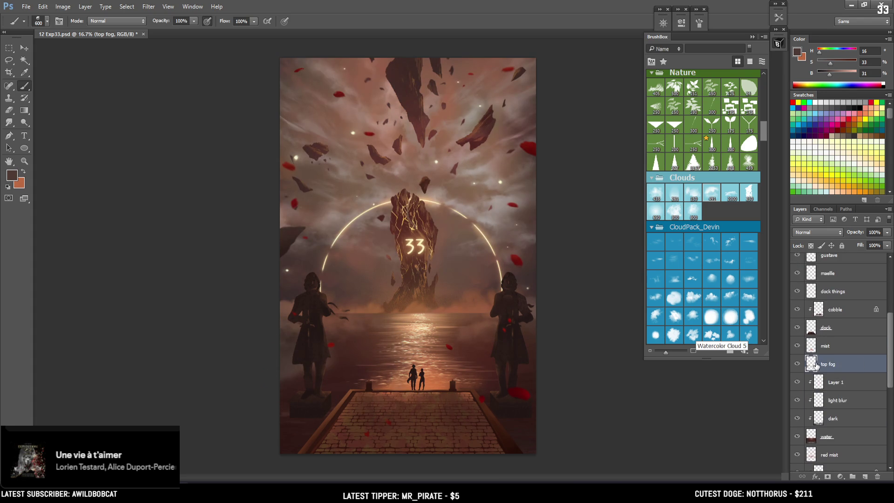
{"action": "left_click_drag", "start_coordinate": [312, 362], "coordinate": [270, 329], "text": "alt"}
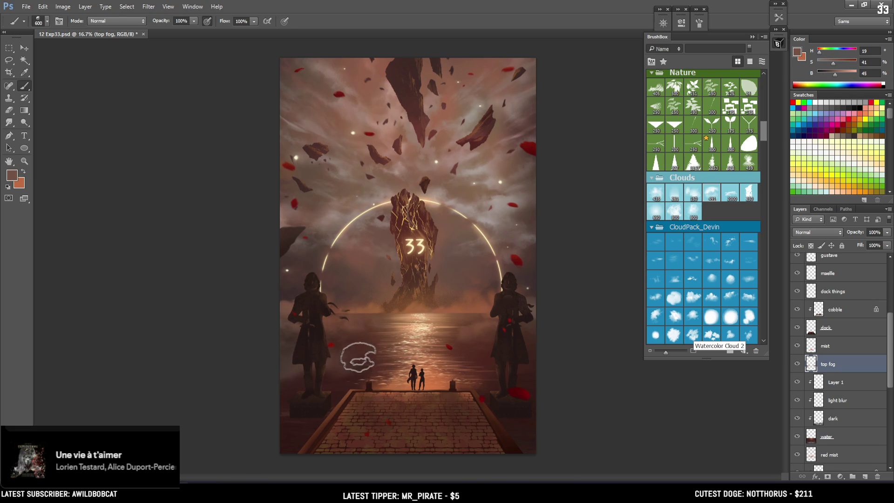
- Paint and erase cloudy fog at size 500 with a brighter brown sampled near the right statue
{"action": "key", "text": "e"}
{"action": "key", "text": "b"}
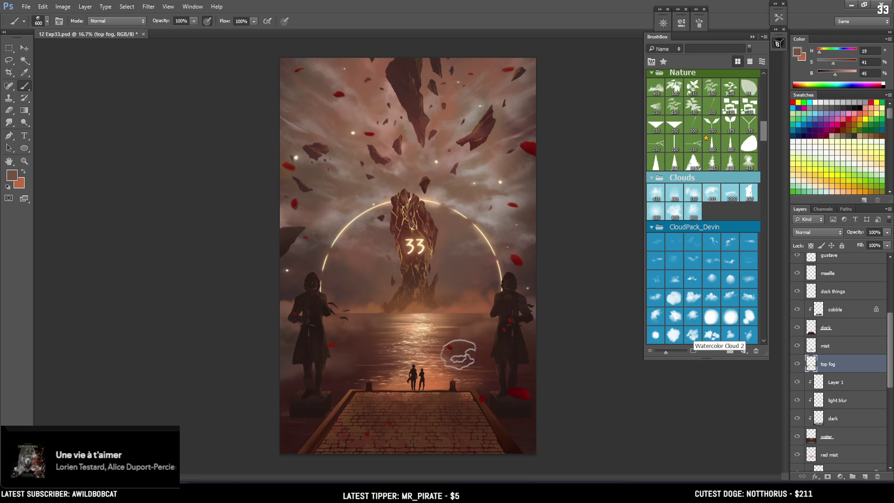
{"action": "key", "text": "bracketleft"}
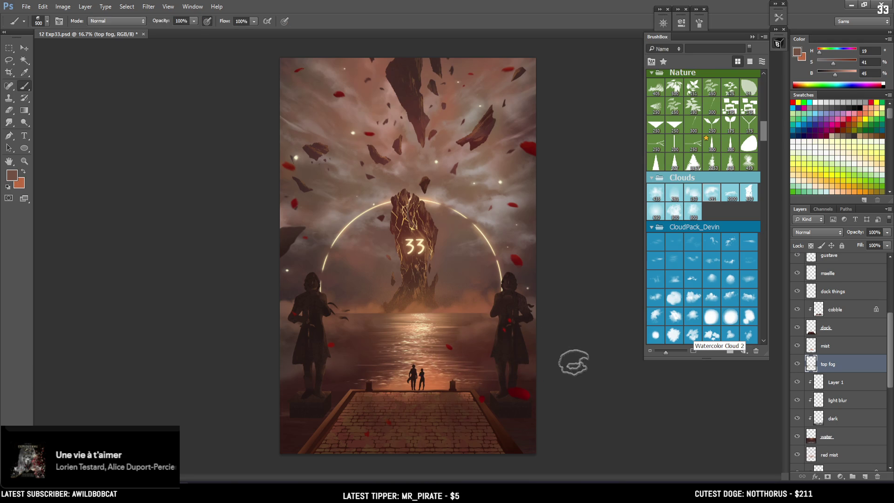
{"action": "left_click", "coordinate": [533, 303], "text": "alt"}
{"action": "left_click_drag", "start_coordinate": [536, 301], "coordinate": [500, 289], "text": "alt"}
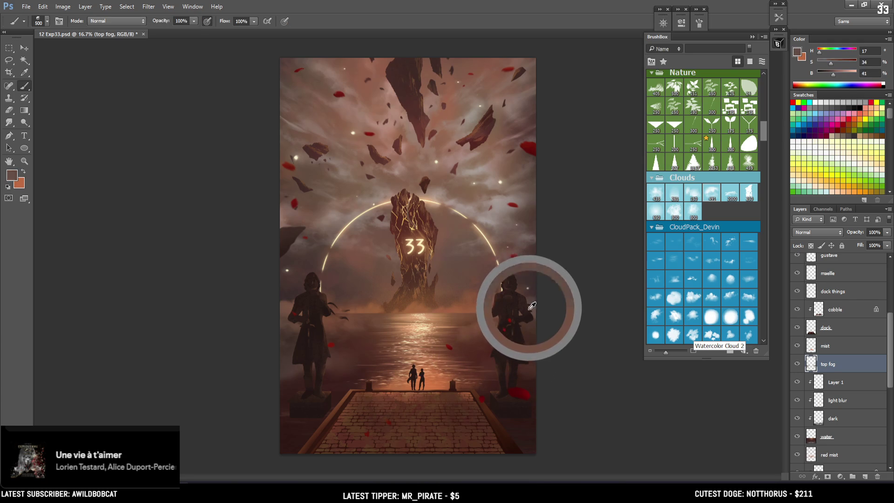
{"action": "key", "text": "e"}
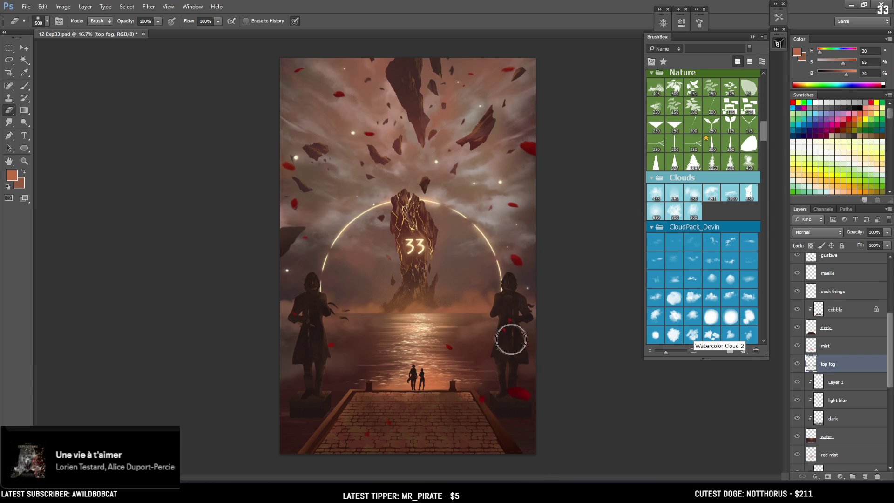
{"action": "key", "text": "b"}
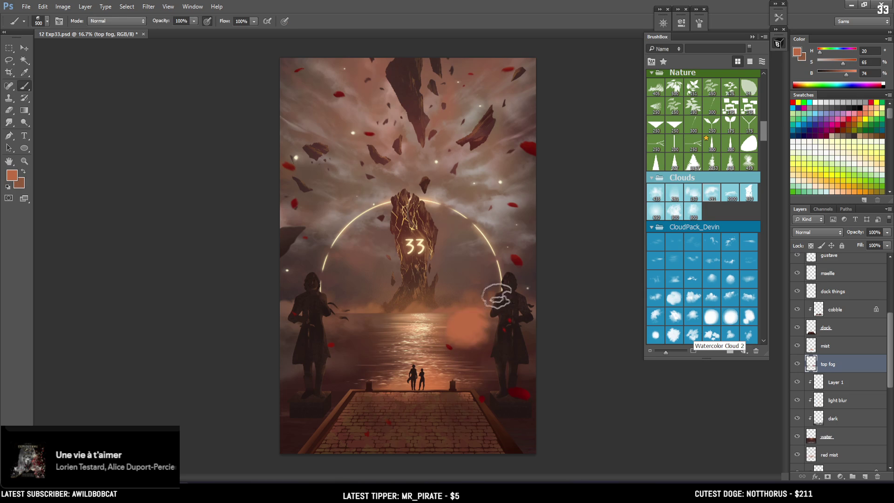
{"action": "key", "text": "e"}
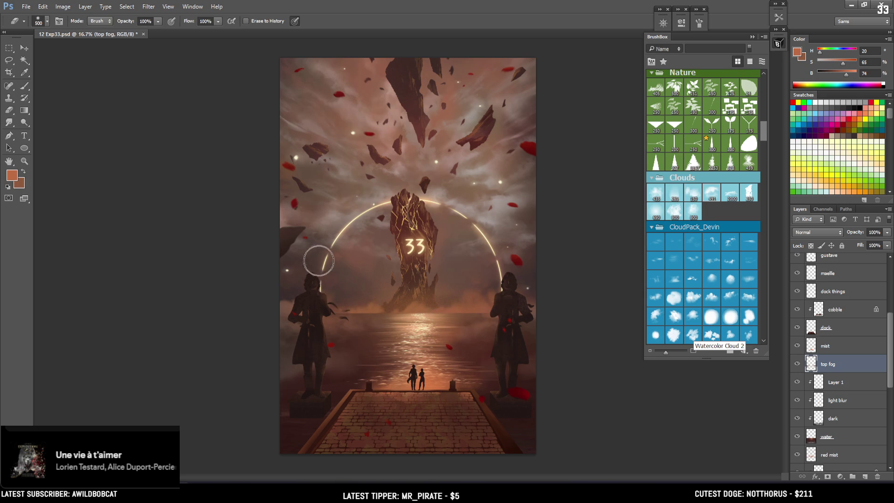
{"action": "key", "text": "b"}
{"action": "left_click", "coordinate": [796, 363]}
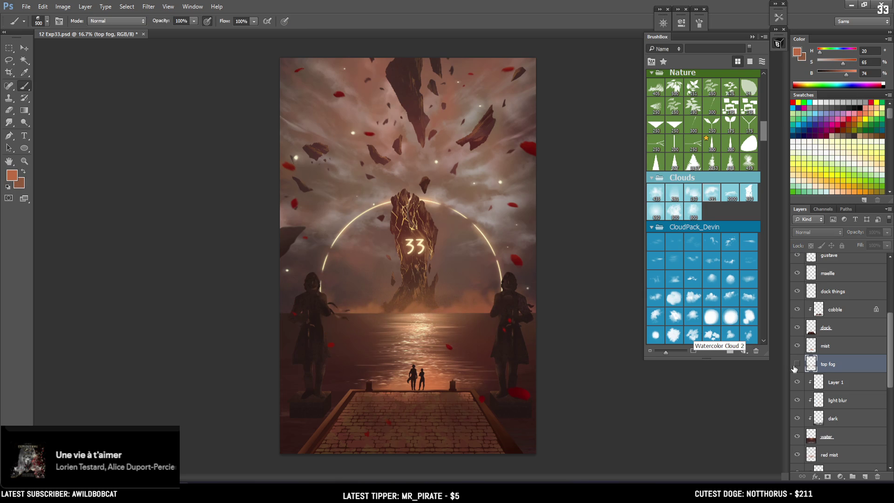
- Perspective-transform the top fog layer, spreading its bottom corners outward toward the foreground
{"action": "left_click", "coordinate": [795, 365]}
{"action": "key", "text": "ctrl+t"}
{"action": "right_click", "coordinate": [442, 373]}
{"action": "left_click", "coordinate": [474, 275]}
{"action": "left_click_drag", "start_coordinate": [535, 398], "coordinate": [549, 399]}
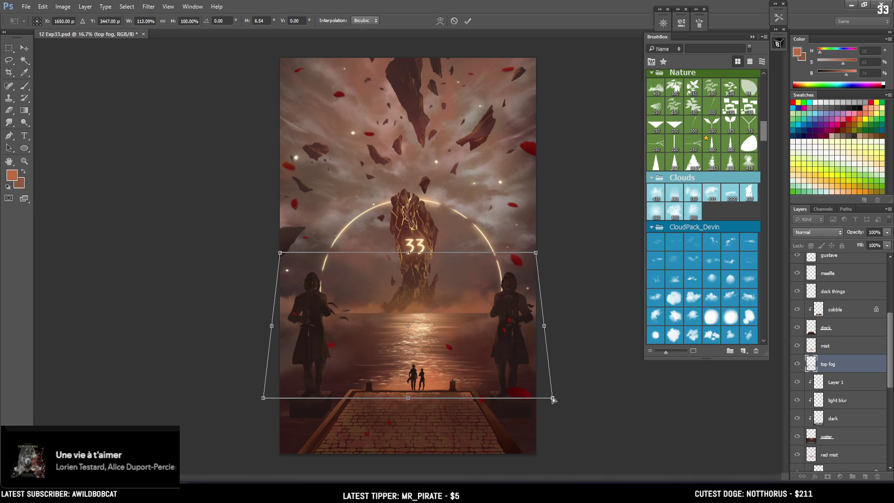
{"action": "key", "text": "Return"}
{"action": "key", "text": "b"}
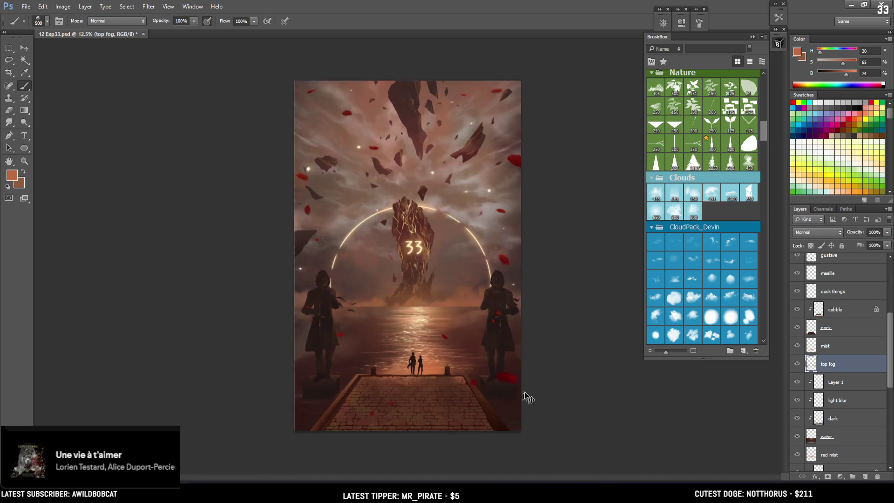
{"action": "scroll", "coordinate": [881, 331], "scroll_direction": "up", "scroll_amount": 5}
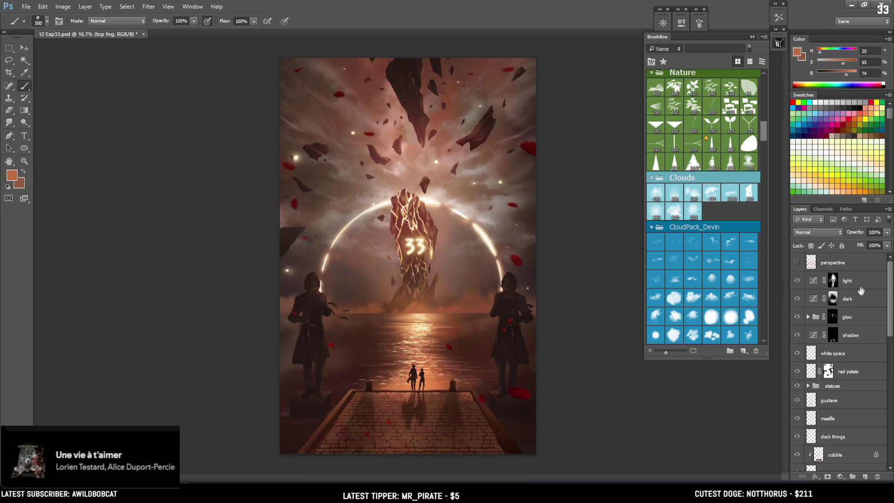
- Add a new fg fog layer above white specs and paint darker brown fog over the right statue's base with a 2700–2800 cloud brush
{"action": "left_click", "coordinate": [847, 358]}
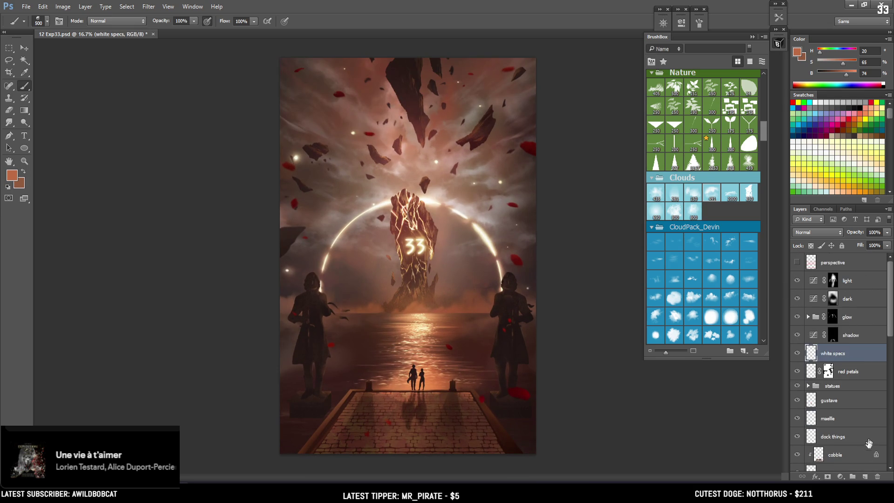
{"action": "left_click", "coordinate": [865, 477]}
{"action": "type", "text": "fg fog"}
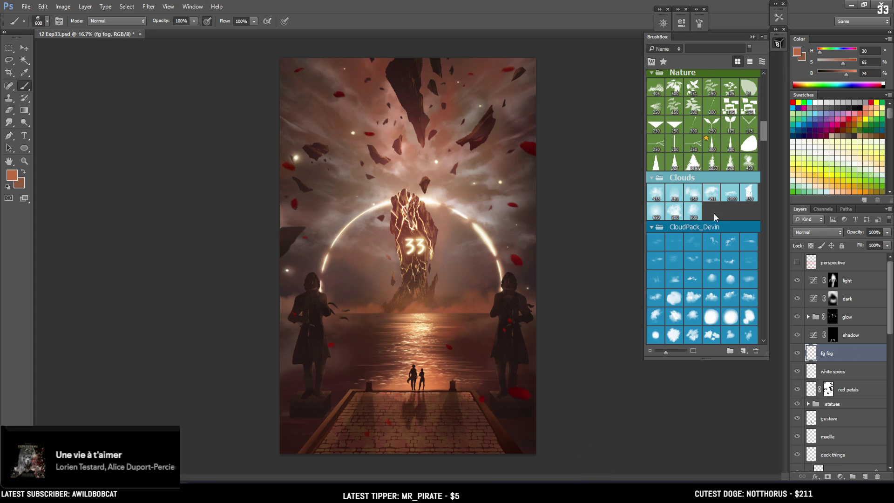
{"action": "left_click", "coordinate": [731, 196]}
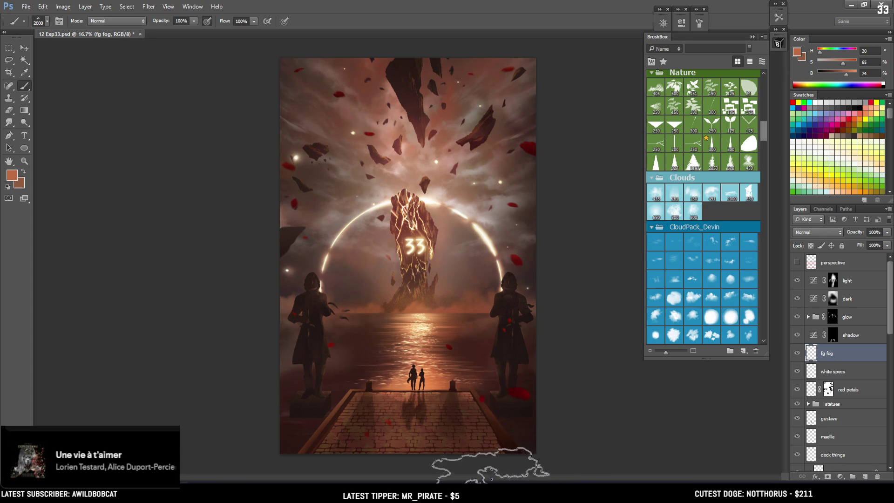
{"action": "key", "text": "bracketright"}
{"action": "key", "text": "bracketright"}
{"action": "key", "text": "bracketright"}
{"action": "left_click", "coordinate": [340, 339], "text": "alt"}
{"action": "left_click", "coordinate": [577, 414]}
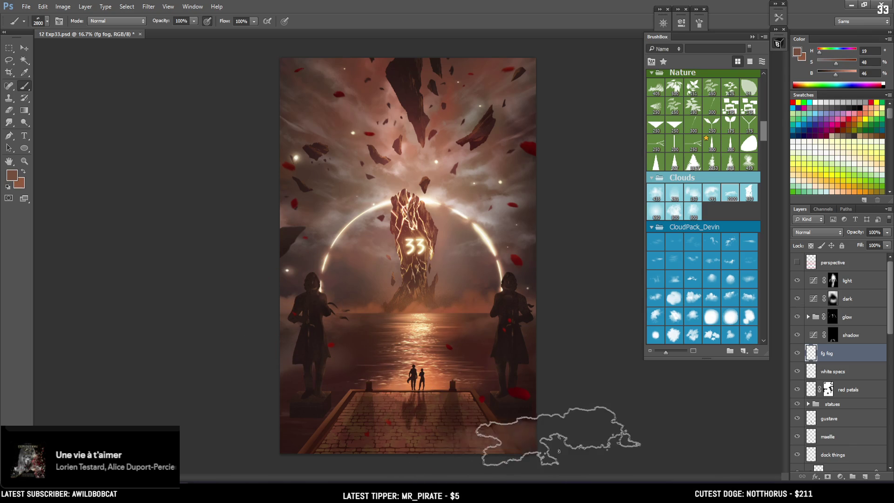
{"action": "key", "text": "bracketright"}
{"action": "key", "text": "bracketright"}
{"action": "key", "text": "bracketright"}
{"action": "key", "text": "bracketright"}
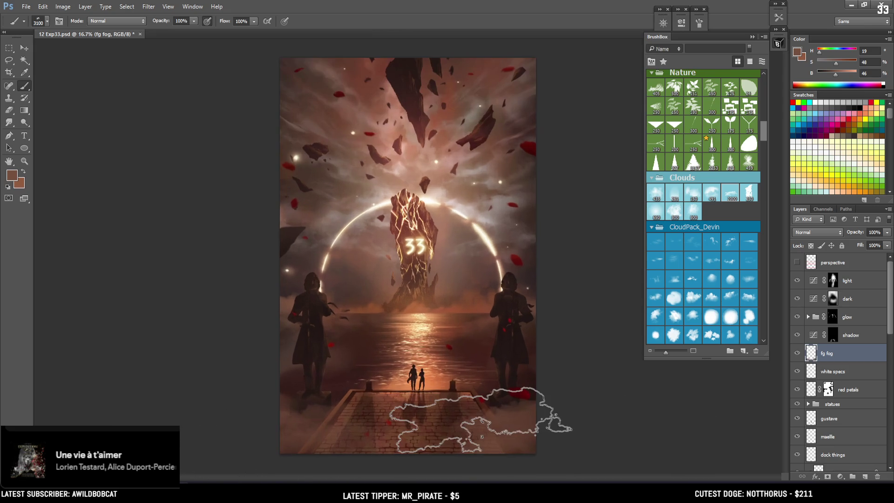
- Erase and repaint fog around the pier, working from size 3000 down to a 400 eraser
{"action": "key", "text": "e"}
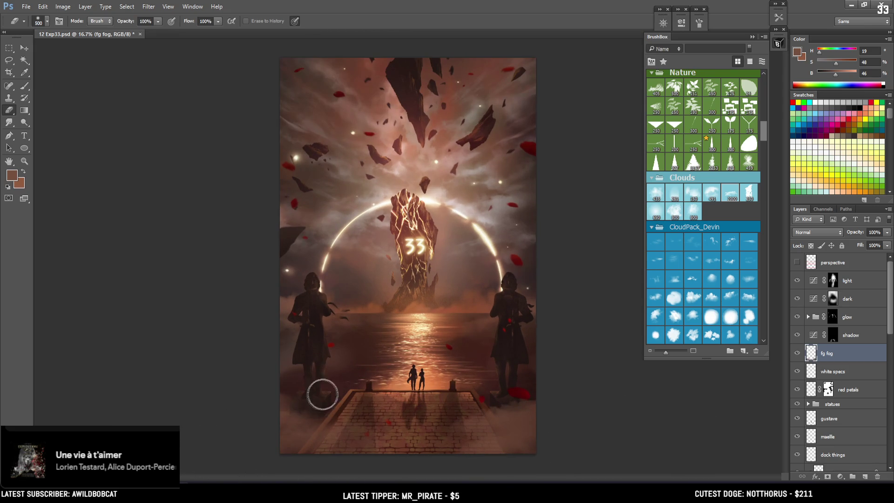
{"action": "key", "text": "b"}
{"action": "key", "text": "bracketleft"}
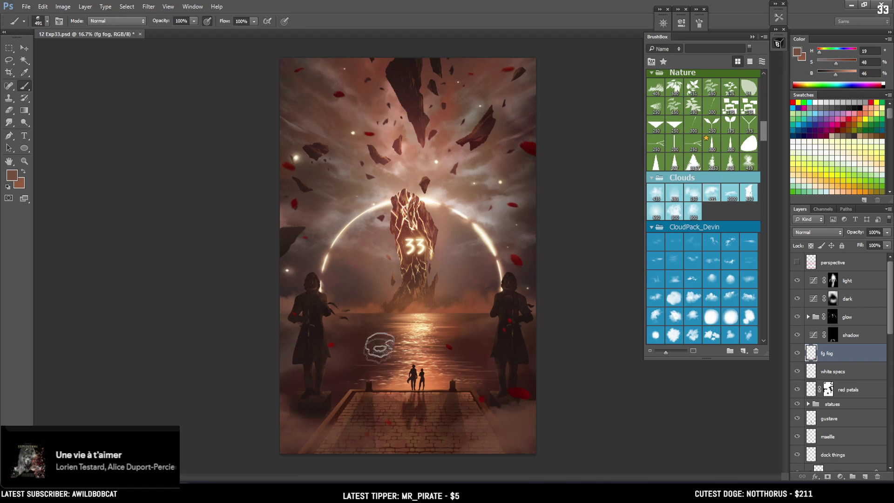
{"action": "key", "text": "e"}
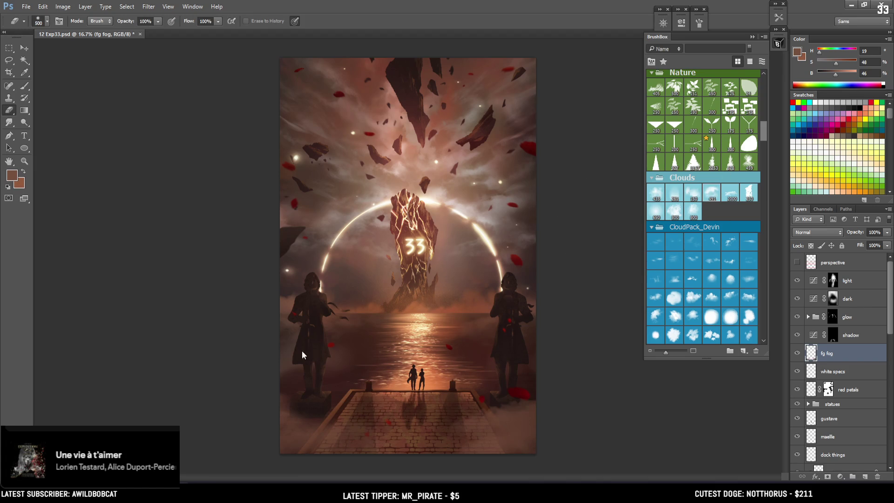
{"action": "key", "text": "bracketleft"}
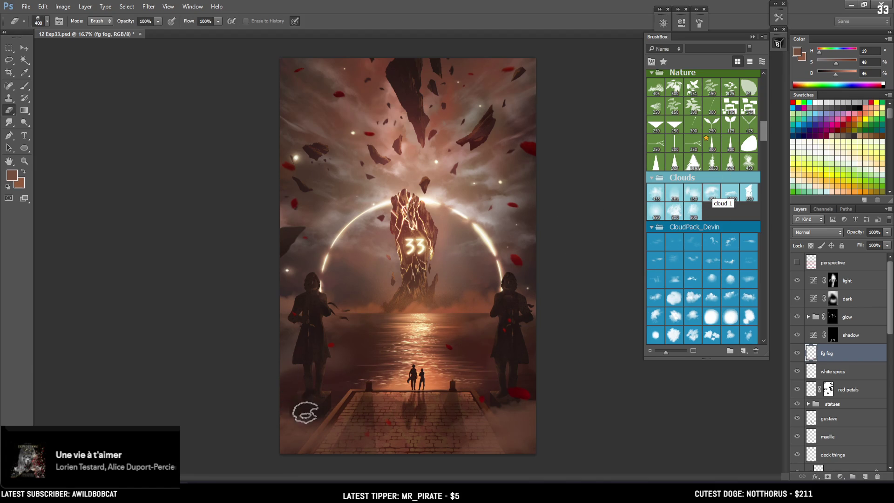
{"action": "key", "text": "b"}
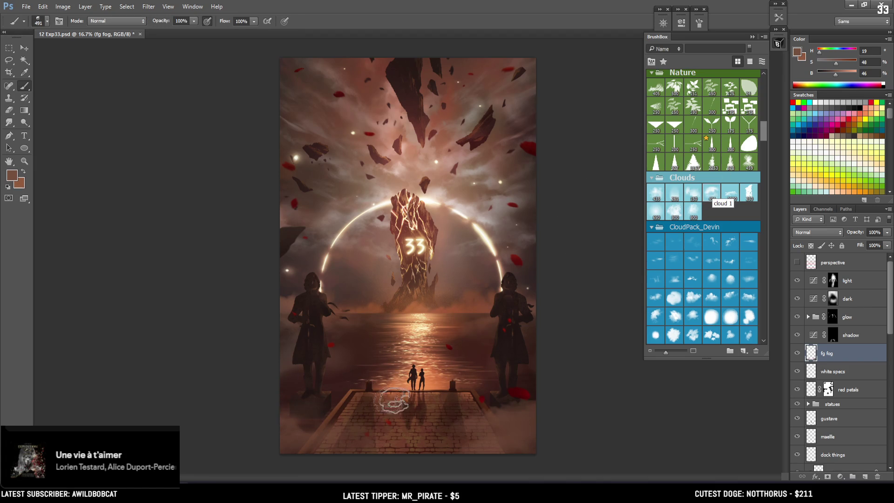
{"action": "key", "text": "e"}
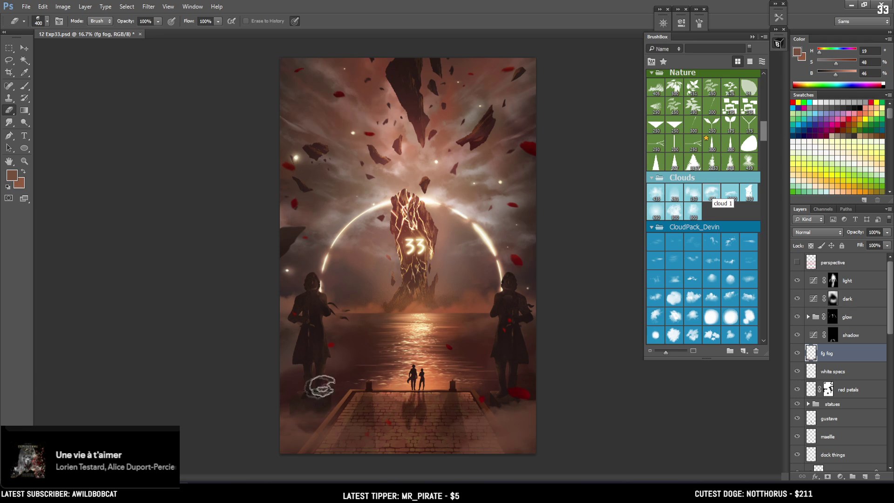
{"action": "key", "text": "b"}
- Refine the foreground fog with an 800 brush, 1200 eraser and 700 brush, then move the layer beneath red petals
{"action": "key", "text": "bracketright"}
{"action": "key", "text": "bracketright"}
{"action": "key", "text": "bracketright"}
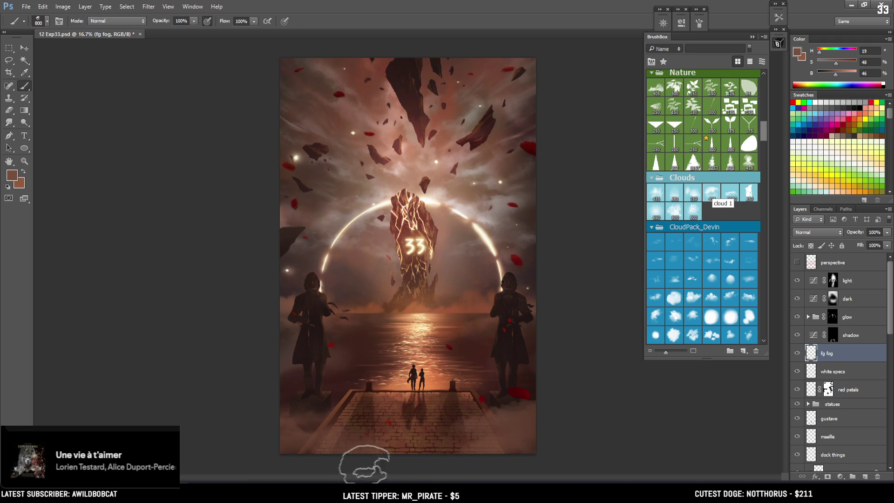
{"action": "key", "text": "e"}
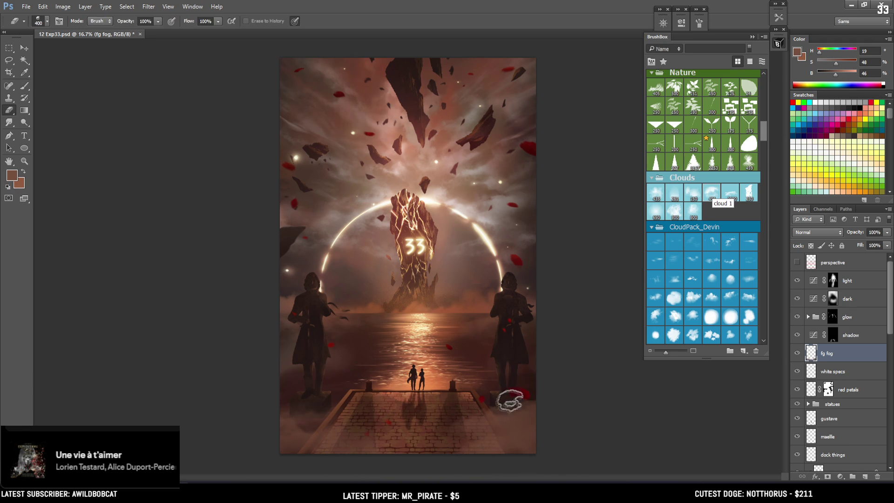
{"action": "key", "text": "bracketright"}
{"action": "key", "text": "bracketright"}
{"action": "key", "text": "bracketright"}
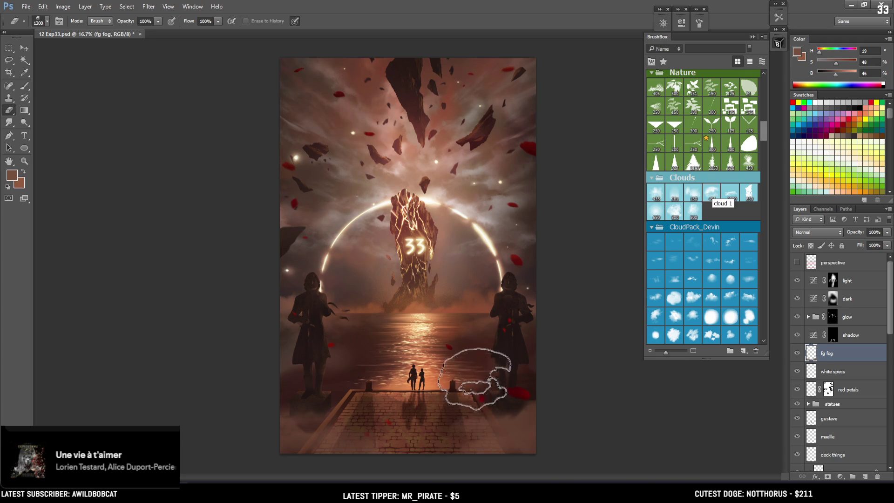
{"action": "key", "text": "b"}
{"action": "key", "text": "bracketleft"}
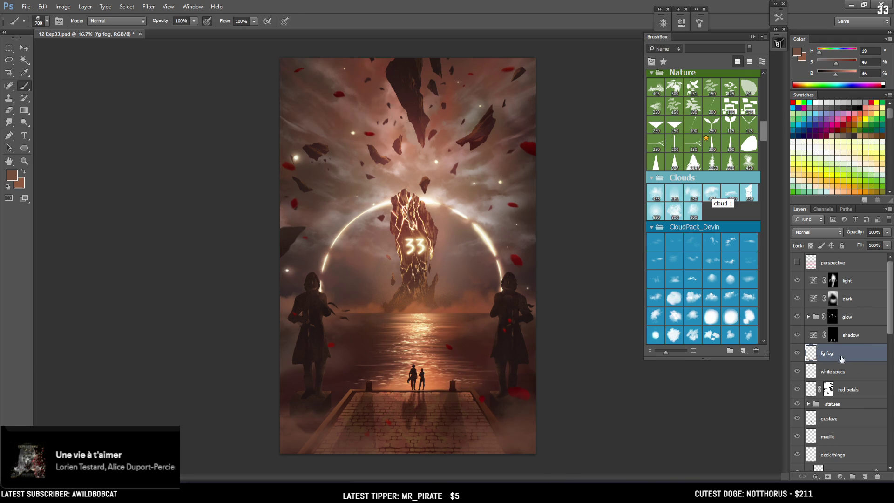
{"action": "left_click_drag", "start_coordinate": [841, 362], "coordinate": [841, 395]}
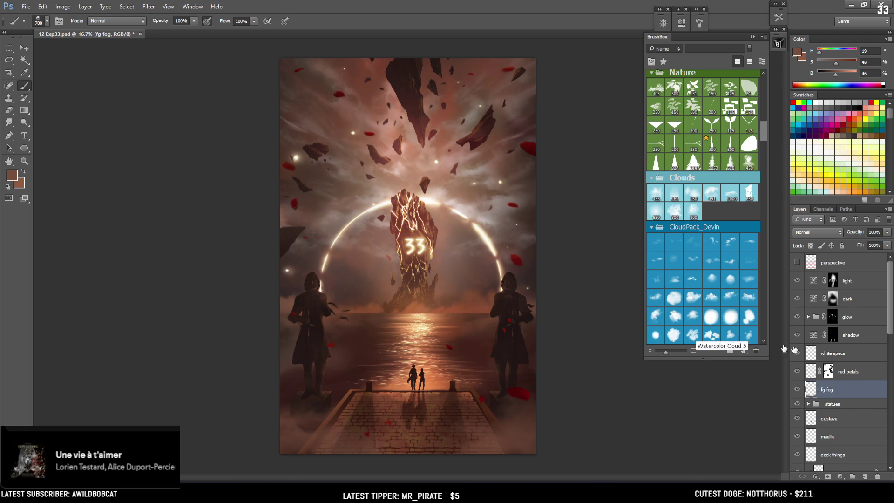
- Erase more fog with a size-1000 eraser and set the cloud brush to 1100
{"action": "key", "text": "e"}
{"action": "key", "text": "bracketleft"}
{"action": "key", "text": "bracketleft"}
{"action": "key", "text": "bracketleft"}
{"action": "key", "text": "bracketleft"}
{"action": "key", "text": "bracketleft"}
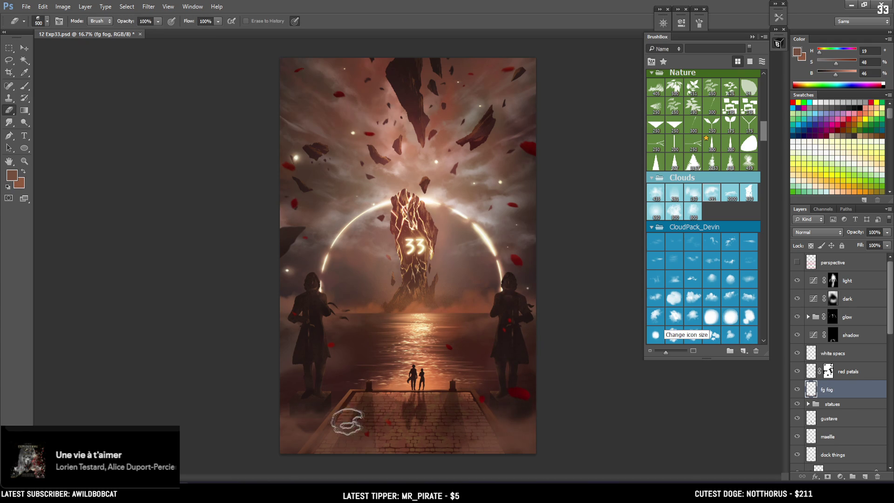
{"action": "key", "text": "b"}
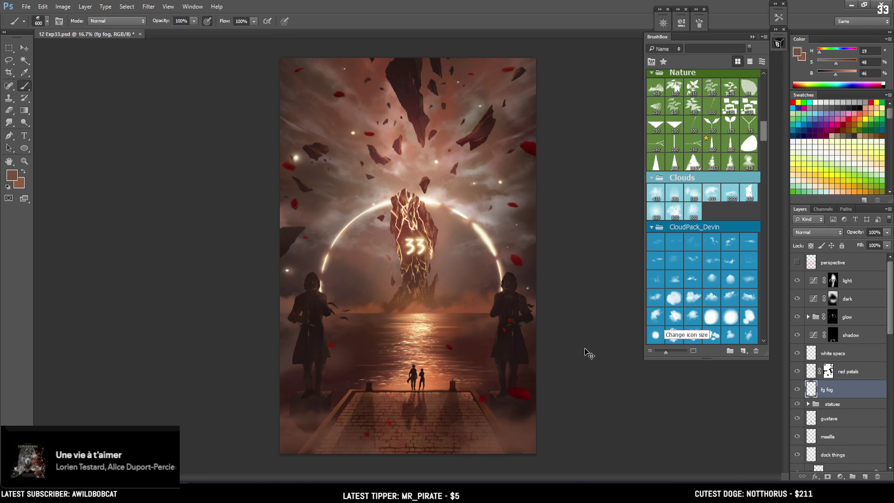
{"action": "key", "text": "bracketright"}
{"action": "key", "text": "bracketright"}
{"action": "key", "text": "bracketright"}
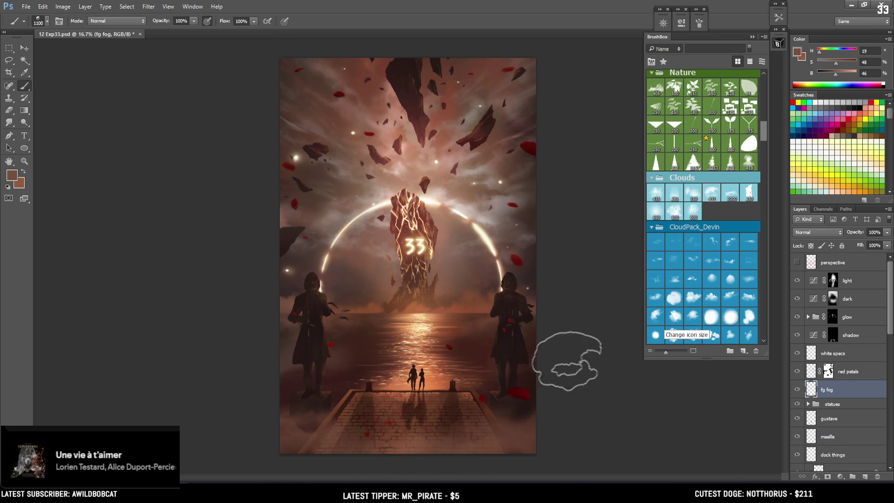
- Set the foreground colour to the lighter tan bf927c and return the canvas to full colour
{"action": "left_click", "coordinate": [797, 52]}
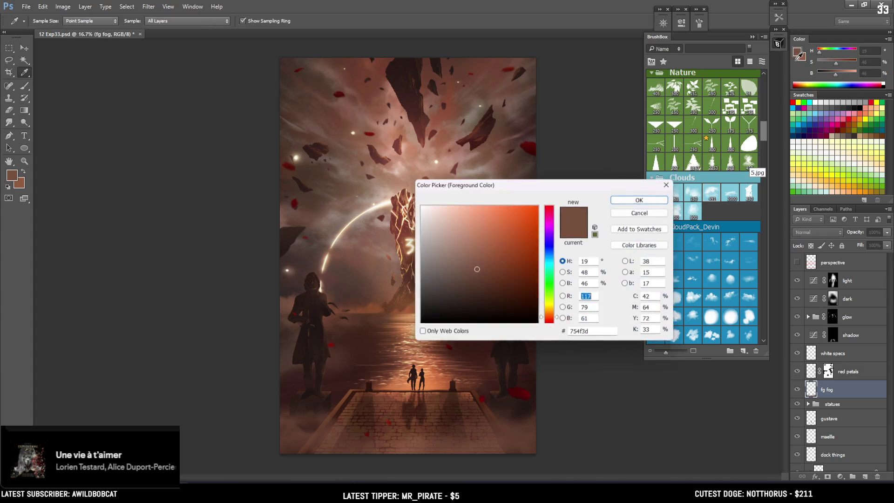
{"action": "left_click", "coordinate": [475, 224]}
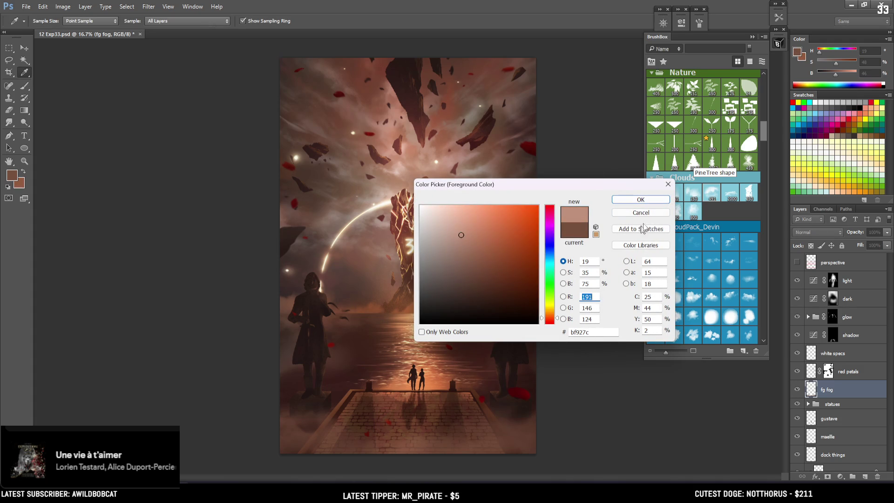
{"action": "left_click", "coordinate": [641, 199]}
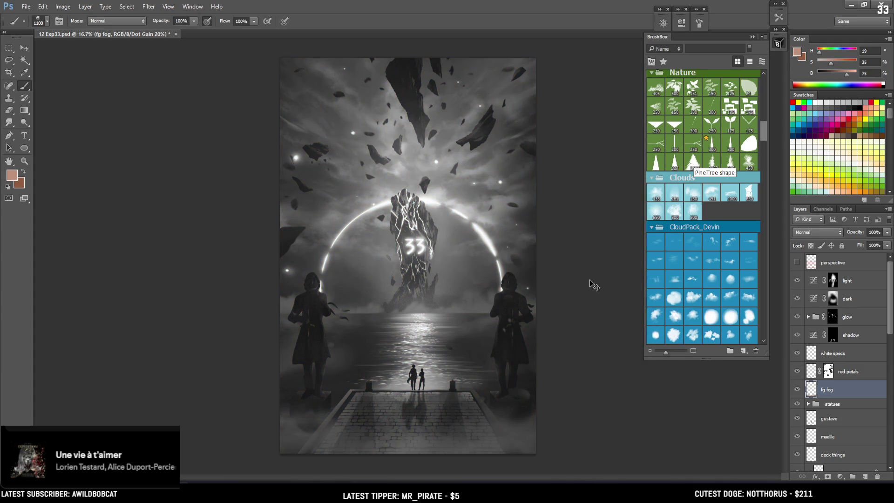
{"action": "key", "text": "ctrl+z"}
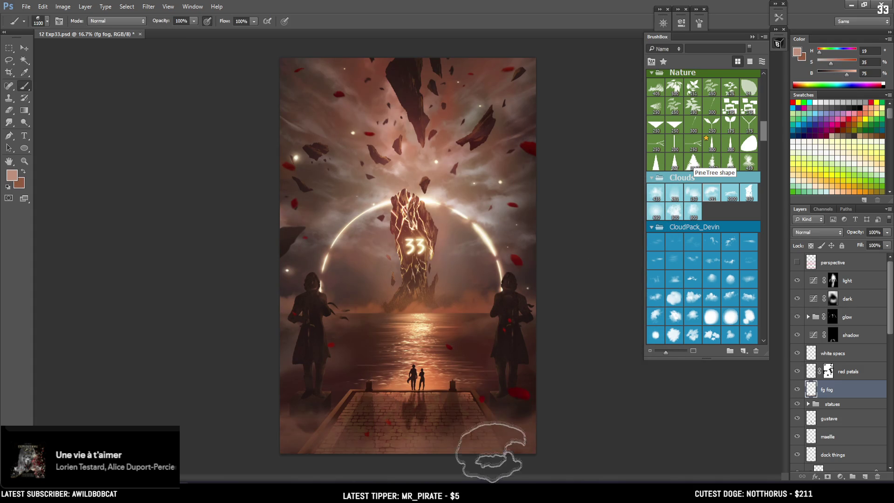
- Brush pale warm fog across the lower foreground, shrinking the brush to 800 and then 500
{"action": "key", "text": "bracketleft"}
{"action": "key", "text": "bracketleft"}
{"action": "key", "text": "bracketleft"}
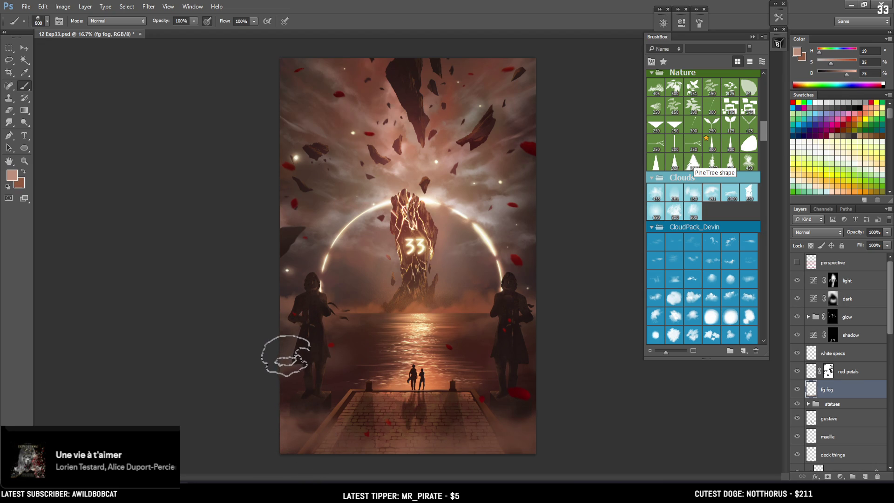
{"action": "key", "text": "bracketleft"}
{"action": "key", "text": "bracketleft"}
{"action": "key", "text": "bracketleft"}
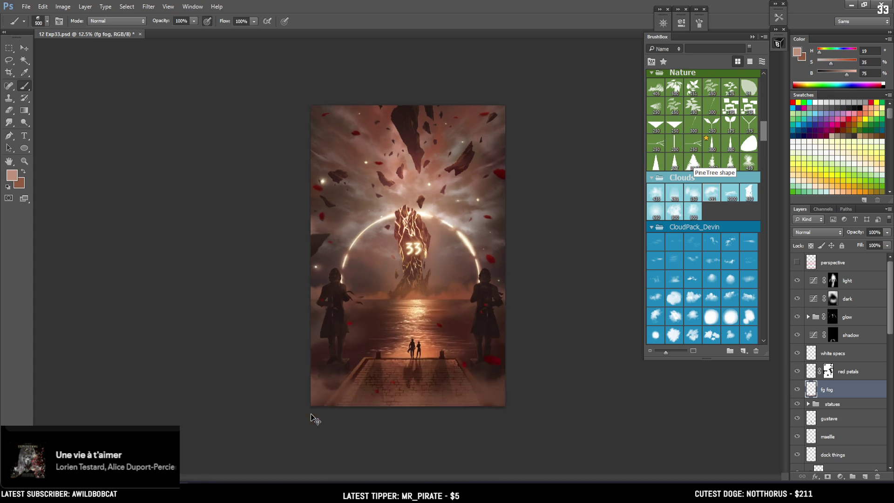
{"action": "key", "text": "ctrl+plus"}
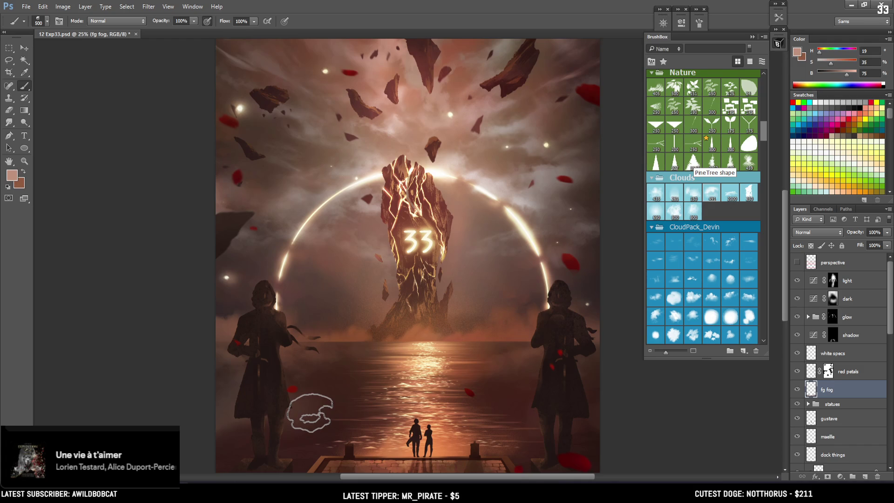
- Paint soft cloud haze over the water and sky around the monolith
{"action": "key", "text": "ctrl+minus"}
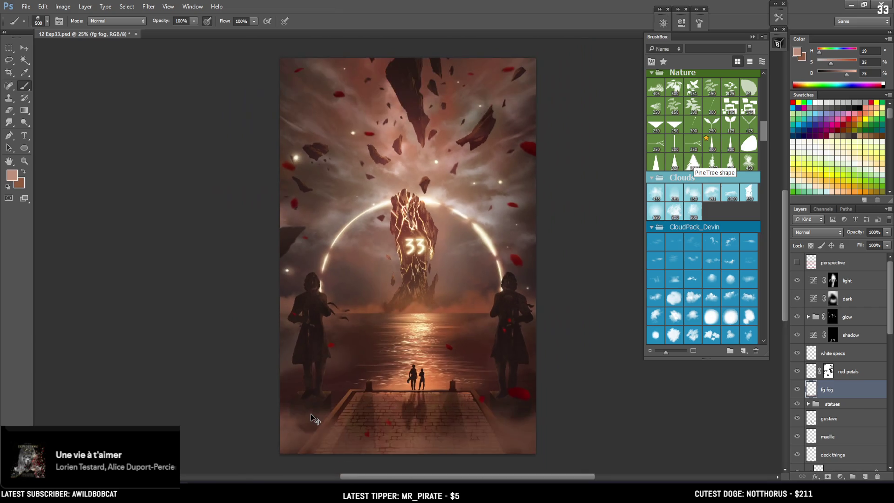
{"action": "key", "text": "ctrl+plus"}
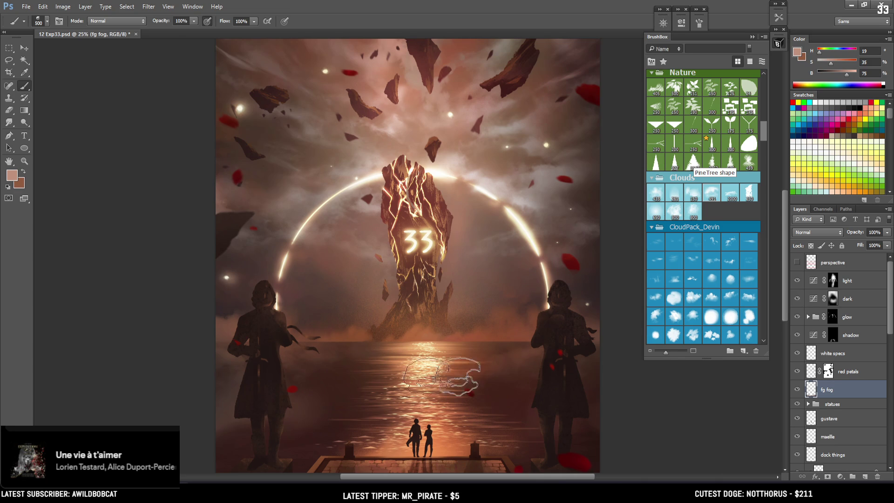
{"action": "key", "text": "ctrl+minus"}
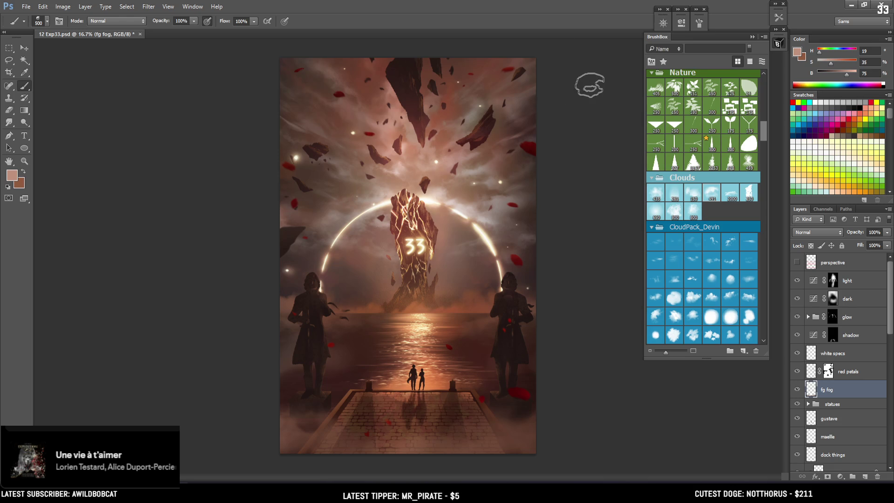
{"action": "key", "text": "ctrl+plus"}
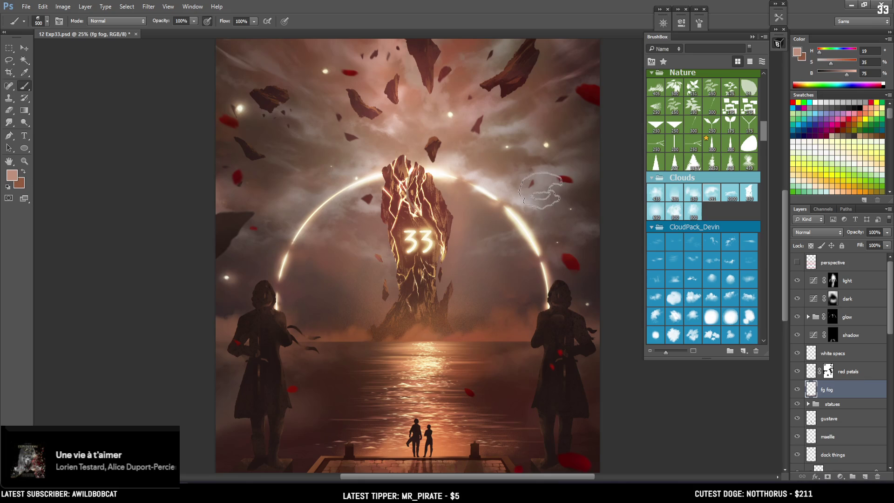
{"action": "mouse_move", "coordinate": [551, 253]}
{"action": "left_mouse_down"}
{"action": "mouse_move", "coordinate": [499, 171]}
{"action": "mouse_move", "coordinate": [507, 269]}
{"action": "left_mouse_up"}
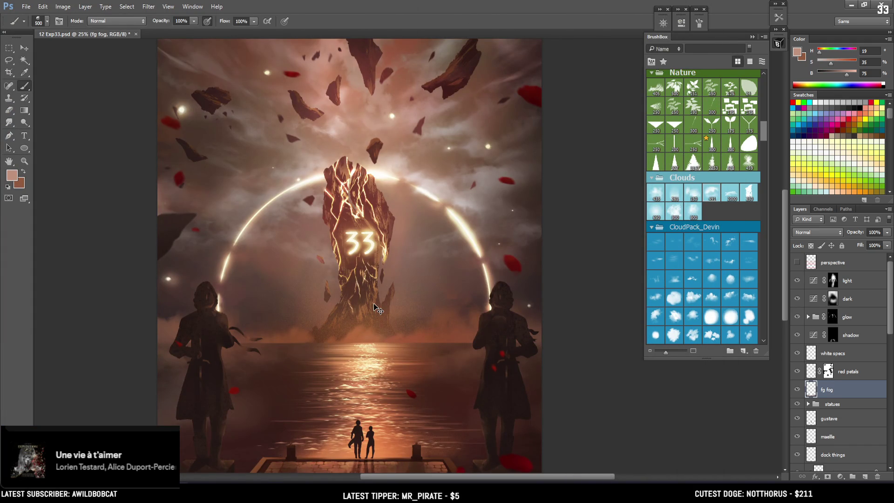
- Zoom out to the full poster, select the perspective layer and save the file
{"action": "key", "text": "ctrl+minus"}
{"action": "left_click", "coordinate": [833, 263]}
{"action": "key", "text": "ctrl+s"}
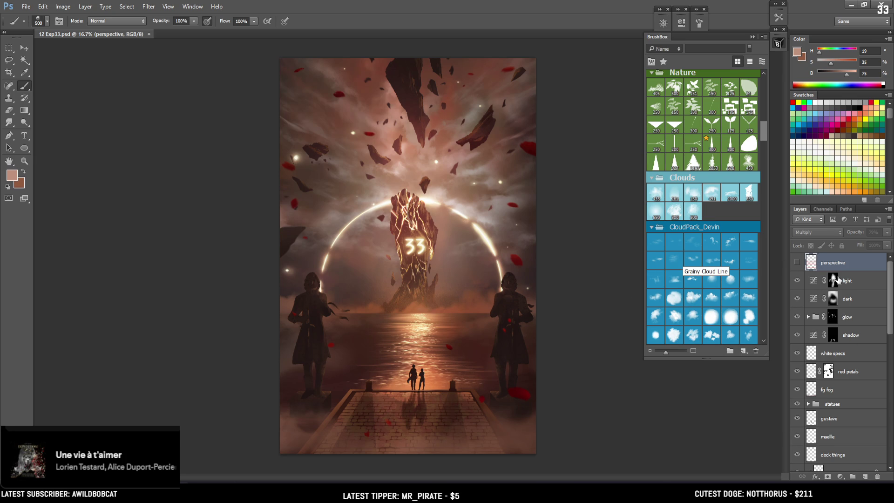
- Target the light layer's mask and toggle the layer on and off to compare the painting
{"action": "left_click", "coordinate": [806, 282]}
{"action": "left_click", "coordinate": [797, 281]}
{"action": "left_click", "coordinate": [797, 281]}
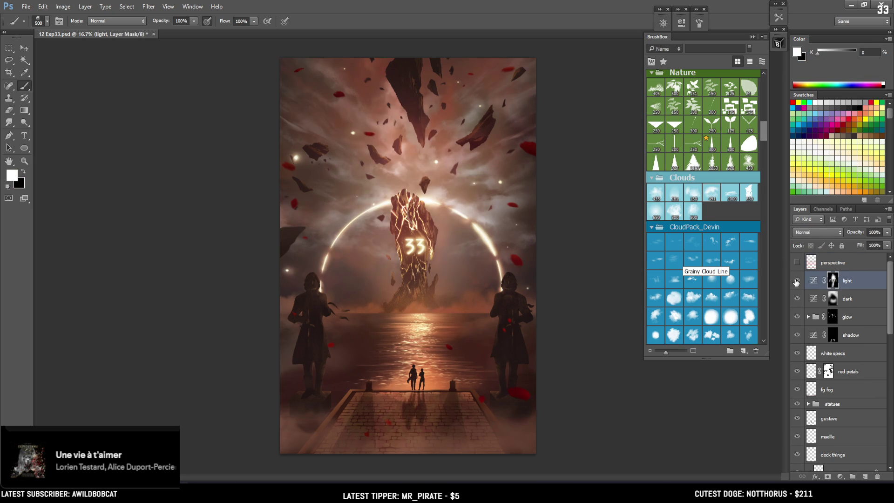
{"action": "left_click", "coordinate": [796, 281]}
{"action": "left_click", "coordinate": [796, 281]}
{"action": "left_click", "coordinate": [796, 281]}
{"action": "left_click", "coordinate": [796, 281]}
{"action": "left_click", "coordinate": [796, 281]}
{"action": "left_click", "coordinate": [797, 282]}
- Load the dock's shape as a selection and pick the soft brush
{"action": "scroll", "coordinate": [833, 387], "scroll_direction": "down", "scroll_amount": 3}
{"action": "scroll", "coordinate": [833, 387], "scroll_direction": "down", "scroll_amount": 2}
{"action": "left_click", "coordinate": [815, 385], "text": "ctrl"}
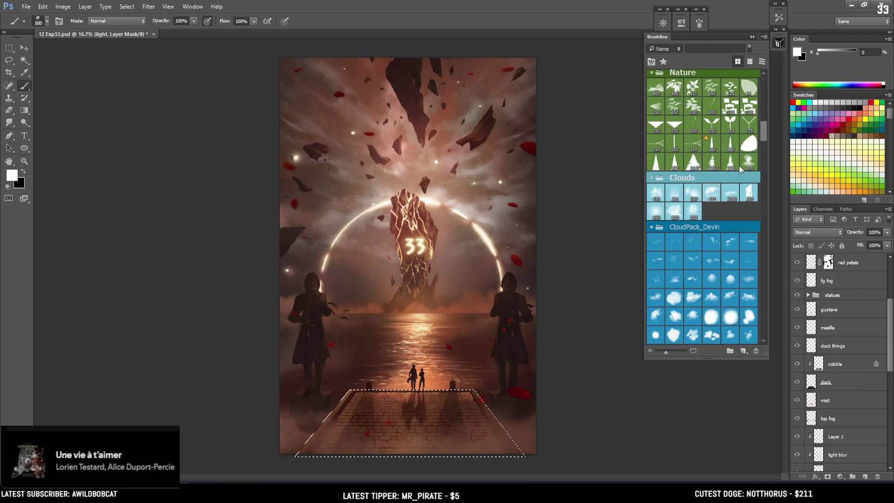
{"action": "scroll", "coordinate": [738, 167], "scroll_direction": "up", "scroll_amount": 5}
{"action": "scroll", "coordinate": [736, 167], "scroll_direction": "up", "scroll_amount": 5}
{"action": "scroll", "coordinate": [699, 196], "scroll_direction": "down", "scroll_amount": 2}
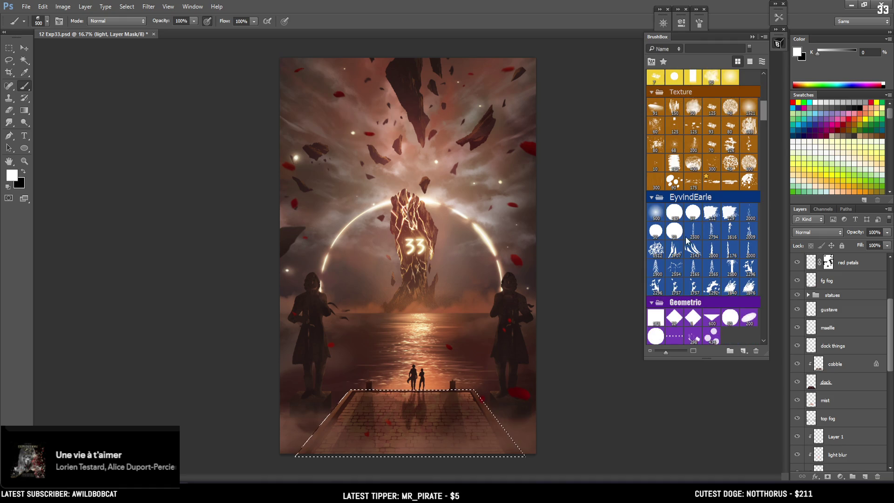
{"action": "left_click", "coordinate": [662, 212]}
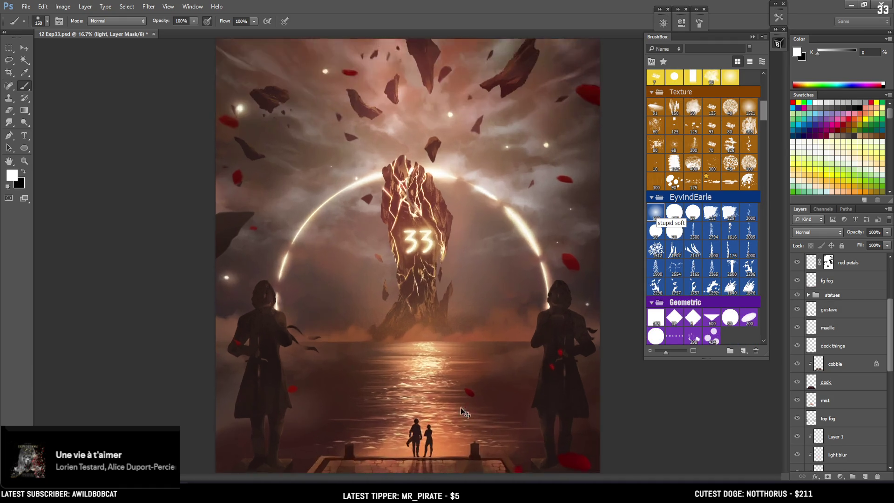
- Zoom in on the dock, set the brush to 175, then drop the selection and switch to black
{"action": "key", "text": "ctrl+plus"}
{"action": "left_click_drag", "start_coordinate": [479, 377], "coordinate": [363, 249]}
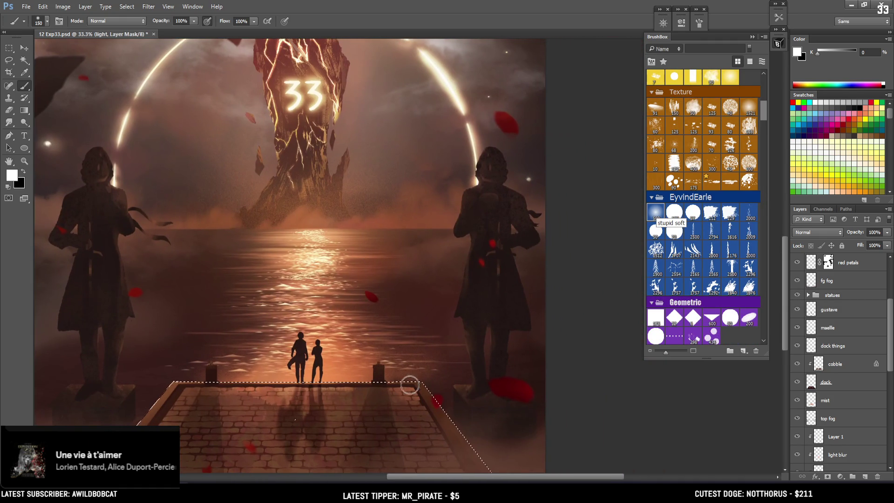
{"action": "key", "text": "bracketleft"}
{"action": "key", "text": "bracketleft"}
{"action": "key", "text": "bracketright"}
{"action": "key", "text": "bracketright"}
{"action": "key", "text": "bracketright"}
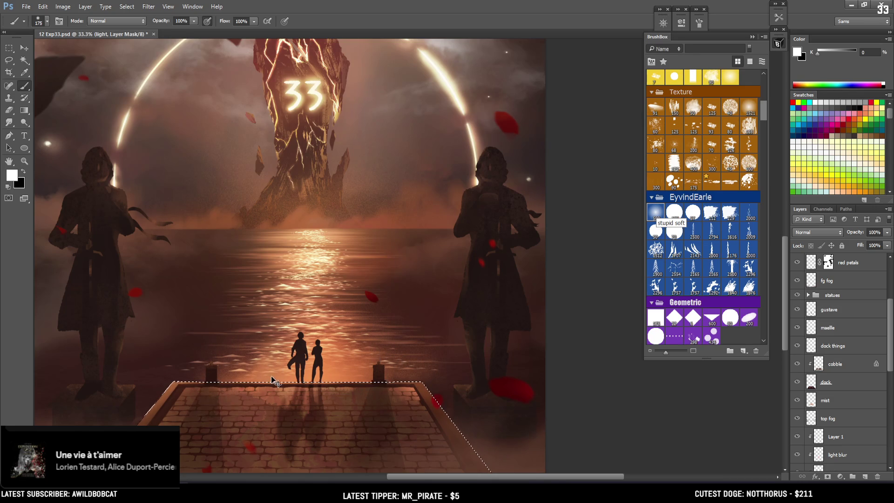
{"action": "key", "text": "ctrl+d"}
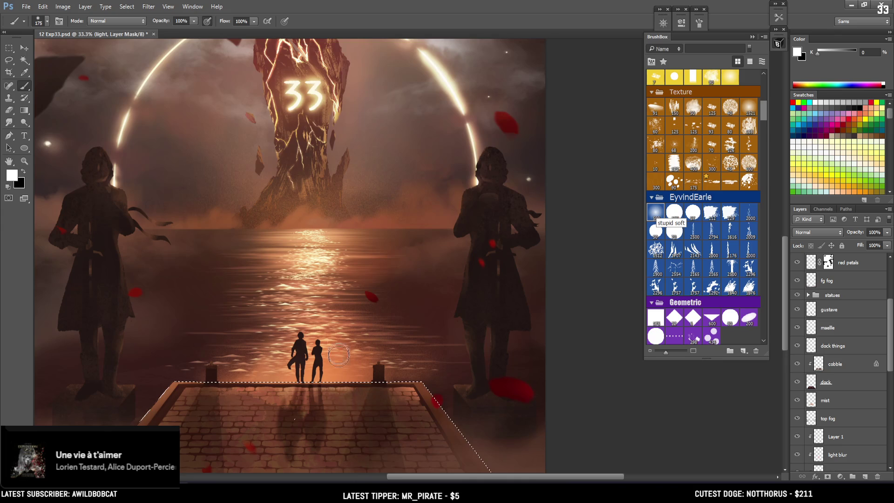
{"action": "key", "text": "x"}
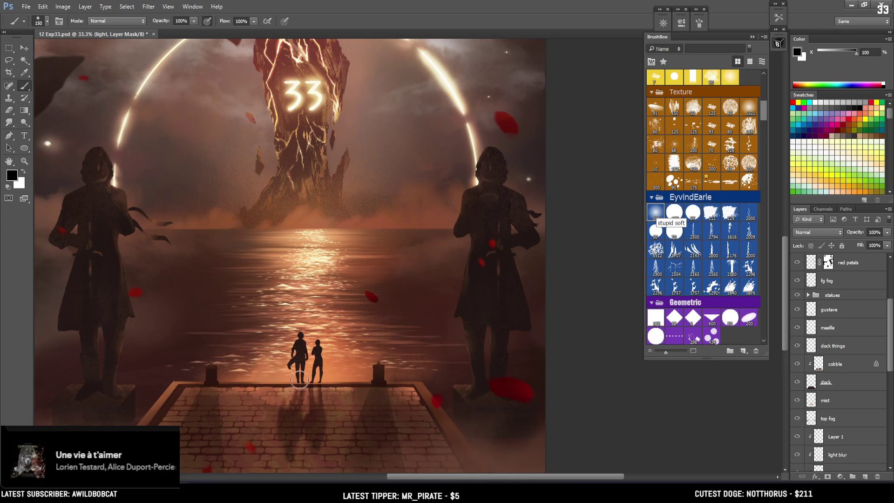
{"action": "key", "text": "bracketleft"}
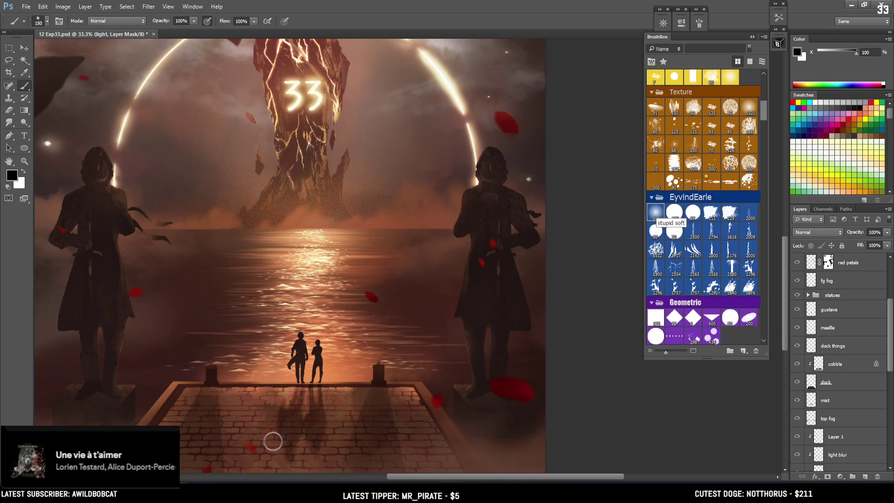
{"action": "key", "text": "ctrl+minus"}
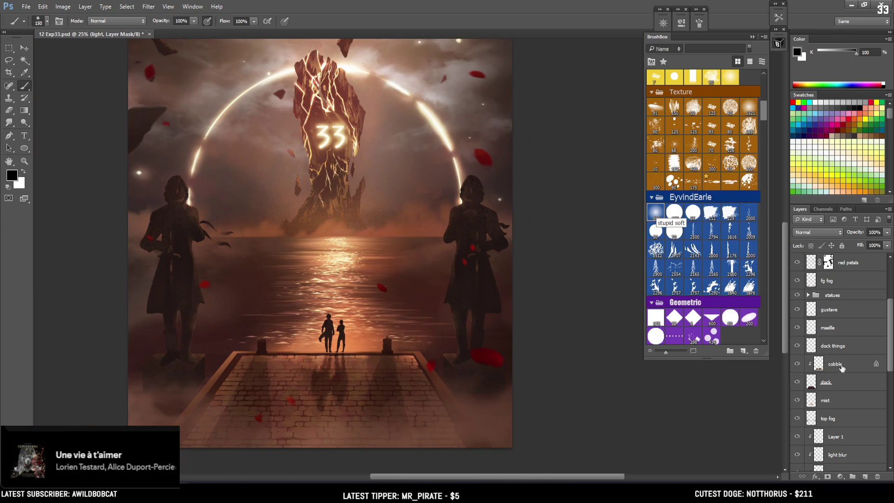
- Load the two dock posts as a selection and make the dock things layer active
{"action": "left_click", "coordinate": [815, 348], "text": "ctrl"}
{"action": "key", "text": "ctrl+plus"}
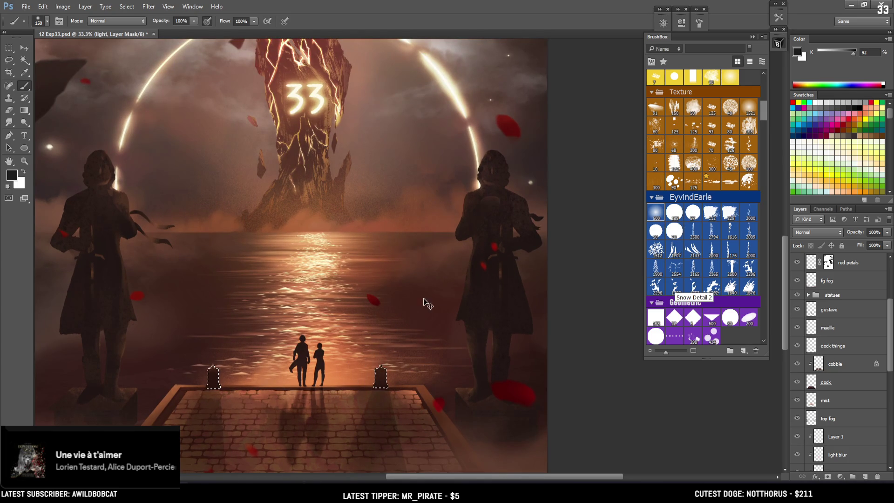
{"action": "left_click", "coordinate": [847, 348]}
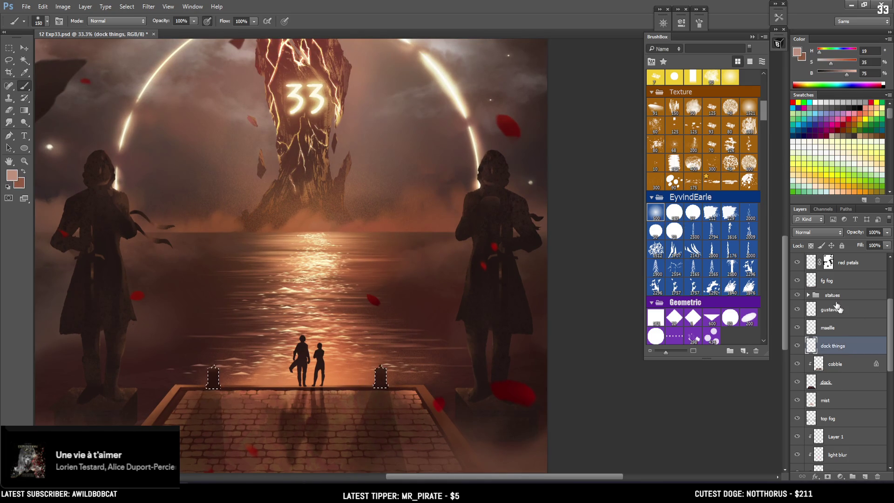
- Sample a dark post brown and reload the dock-post selection with dock things active
{"action": "left_click", "coordinate": [381, 385], "text": "alt"}
{"action": "key", "text": "ctrl+d"}
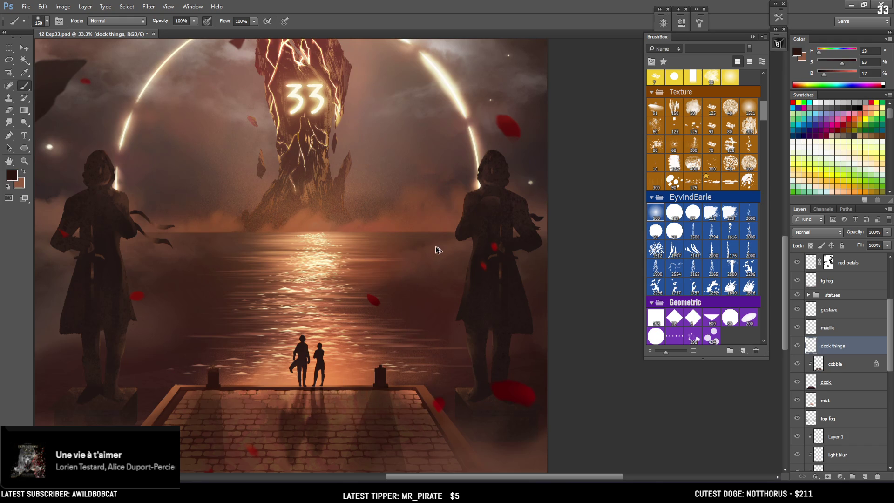
{"action": "key", "text": "alt+period"}
{"action": "key", "text": "ctrl+shift+d"}
{"action": "left_click", "coordinate": [828, 419]}
{"action": "key", "text": "ctrl+d"}
{"action": "scroll", "coordinate": [833, 382], "scroll_direction": "down", "scroll_amount": 3}
{"action": "left_click", "coordinate": [839, 371]}
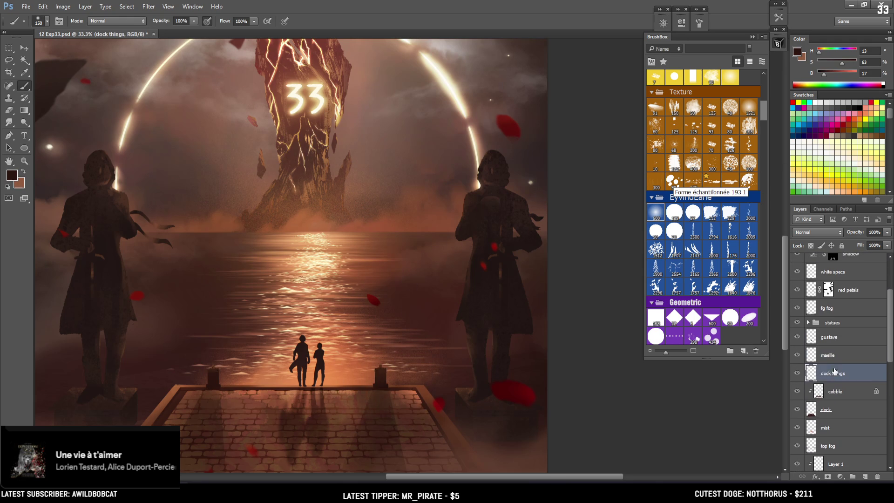
{"action": "key", "text": "ctrl+minus"}
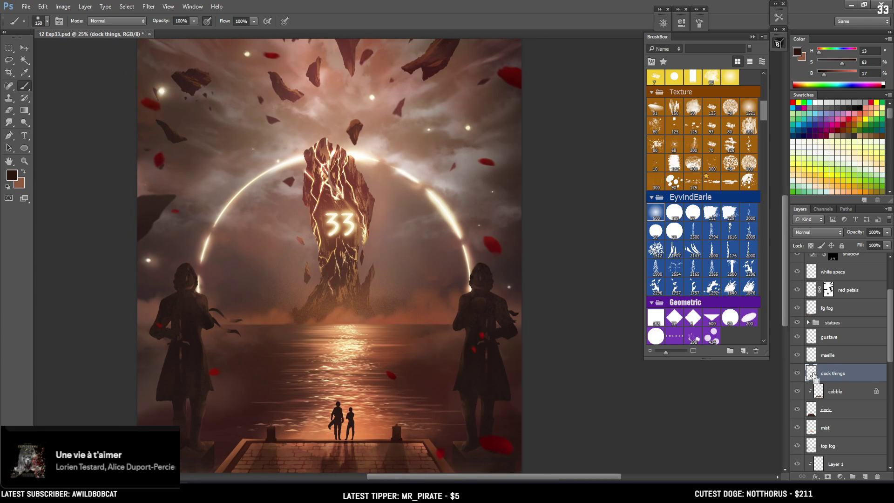
{"action": "left_click", "coordinate": [811, 373], "text": "ctrl"}
- Lock transparent pixels on dock things, clear the selection, and pick a 250 Basic Shapes brush
{"action": "left_click", "coordinate": [811, 245]}
{"action": "key", "text": "ctrl+d"}
{"action": "left_click_drag", "start_coordinate": [763, 110], "coordinate": [762, 99]}
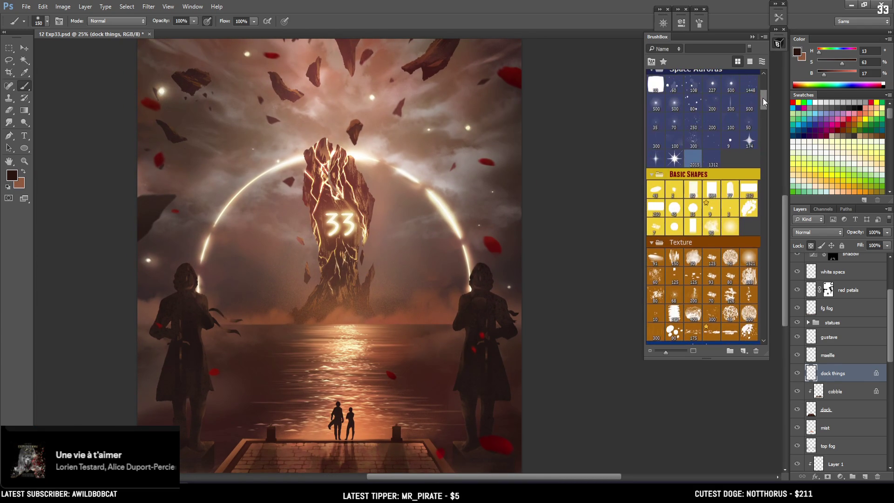
{"action": "left_click", "coordinate": [657, 211]}
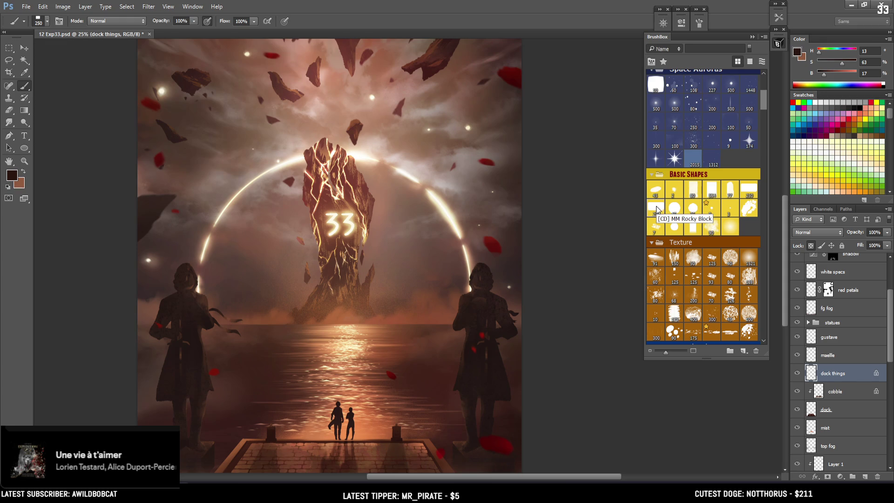
- Paint the posts with dark and warm browns sampled from the dock, brush sizes 300 down to 175
{"action": "left_click", "coordinate": [270, 433], "text": "alt"}
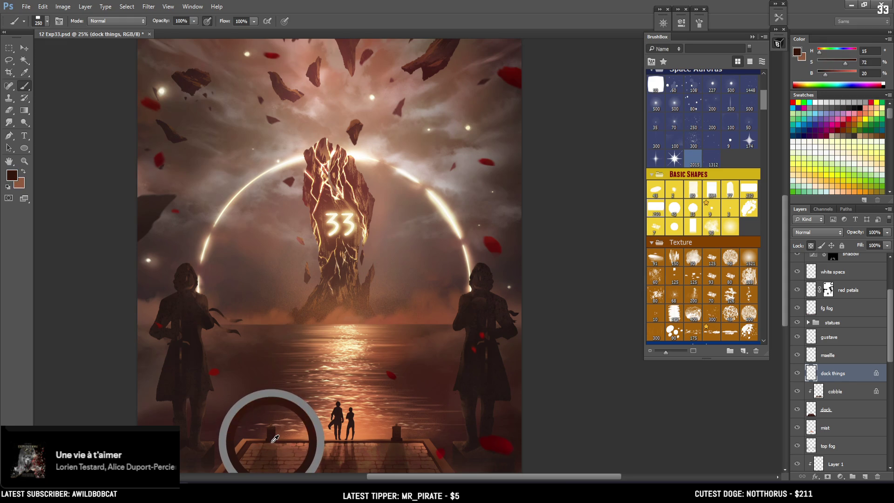
{"action": "left_click_drag", "start_coordinate": [274, 429], "coordinate": [273, 427]}
{"action": "key", "text": "bracketright"}
{"action": "key", "text": "bracketright"}
{"action": "left_click", "coordinate": [395, 421], "text": "alt"}
{"action": "key", "text": "bracketleft"}
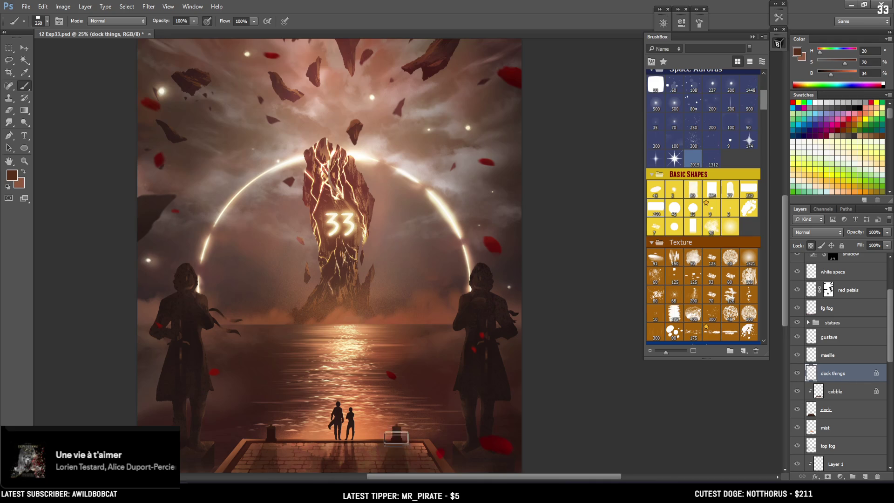
{"action": "key", "text": "bracketleft"}
{"action": "left_click", "coordinate": [398, 417], "text": "alt"}
{"action": "key", "text": "bracketleft"}
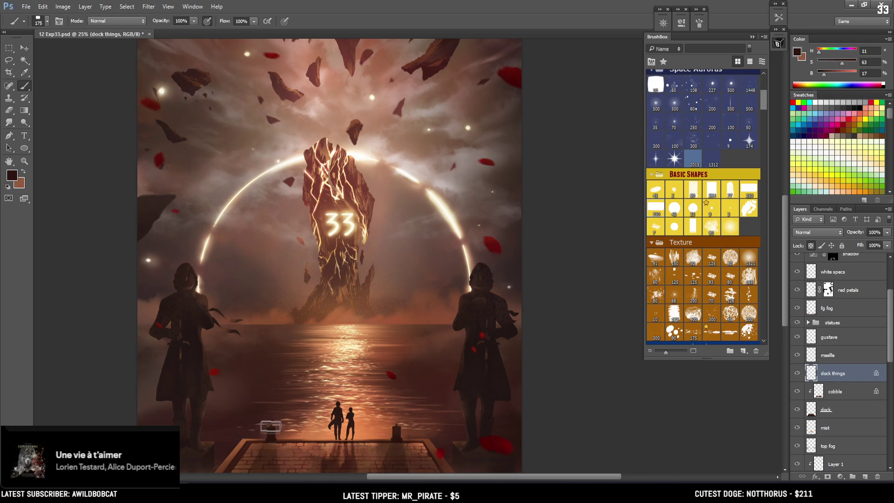
- Continue shading the posts with lighter, very dark and orange-browns, brush sizes 150 to 200
{"action": "left_click", "coordinate": [292, 436], "text": "alt"}
{"action": "left_click_drag", "start_coordinate": [293, 436], "coordinate": [282, 427]}
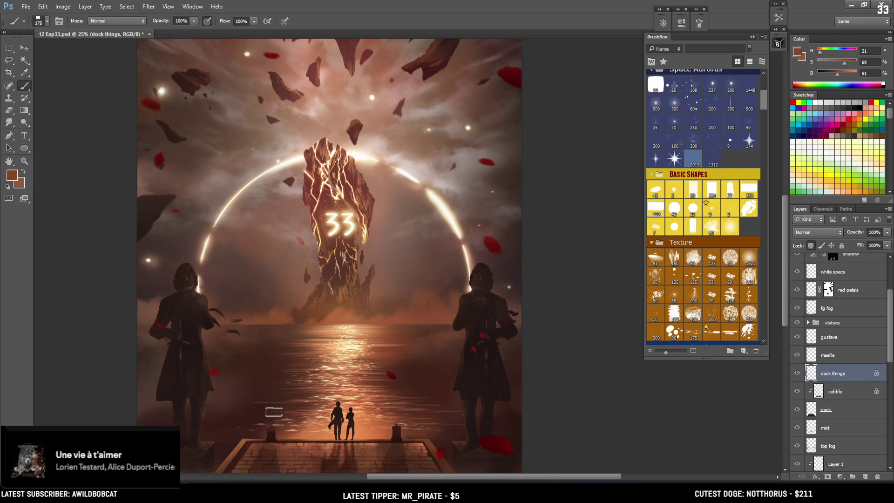
{"action": "left_click", "coordinate": [270, 435], "text": "alt"}
{"action": "key", "text": "bracketleft"}
{"action": "left_click", "coordinate": [272, 430], "text": "alt"}
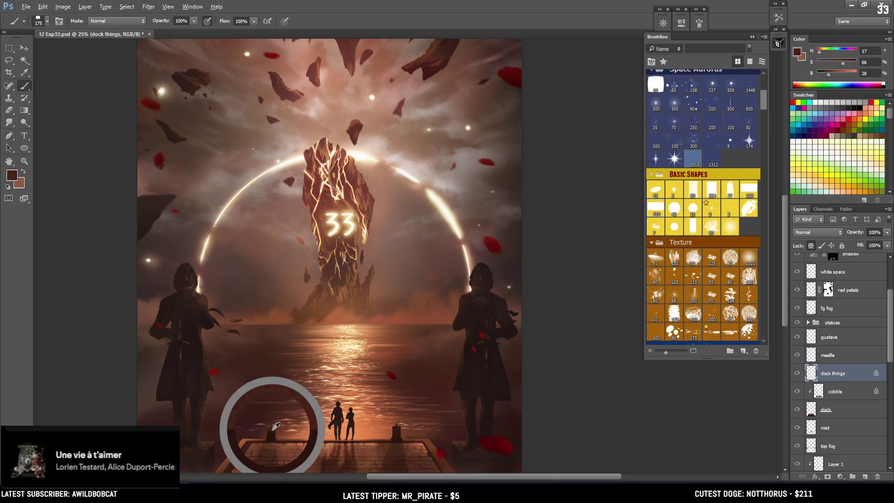
{"action": "left_click_drag", "start_coordinate": [277, 447], "coordinate": [268, 443]}
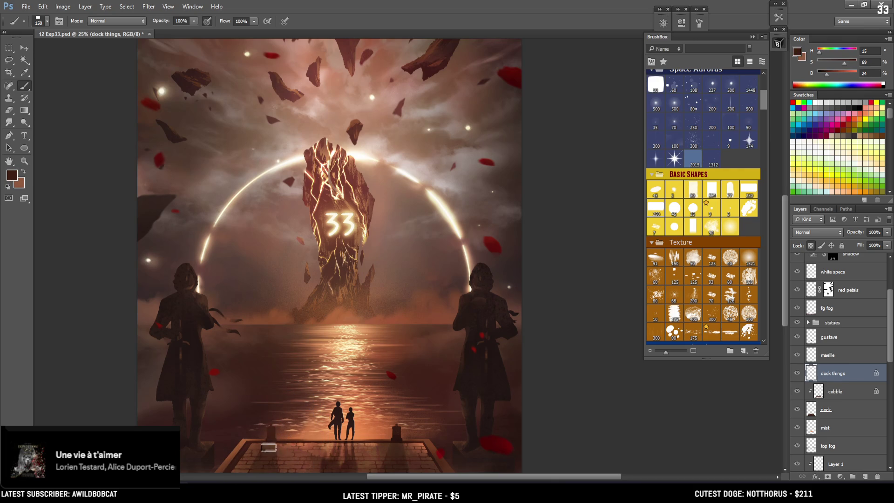
{"action": "left_click", "coordinate": [328, 396], "text": "alt"}
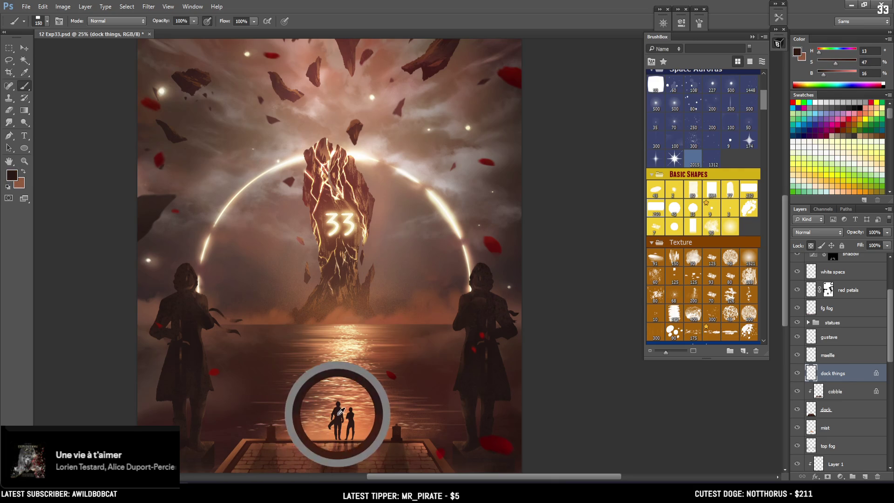
{"action": "key", "text": "bracketright"}
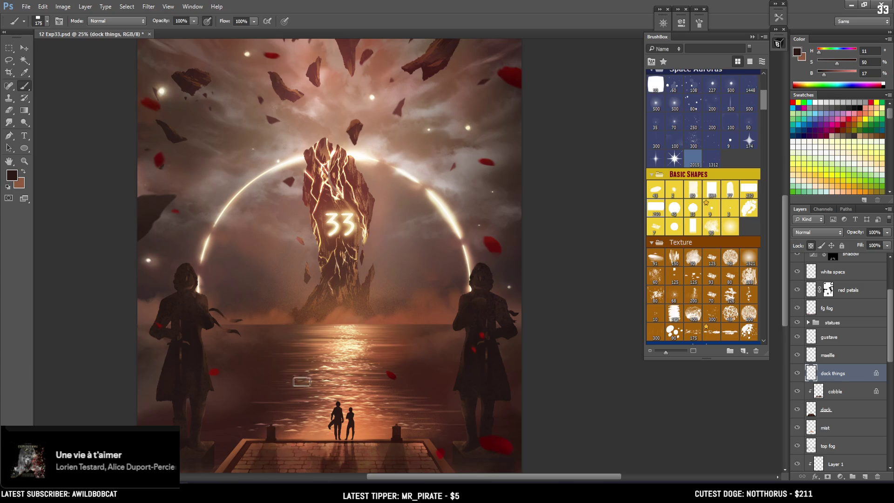
{"action": "left_click", "coordinate": [274, 428], "text": "alt"}
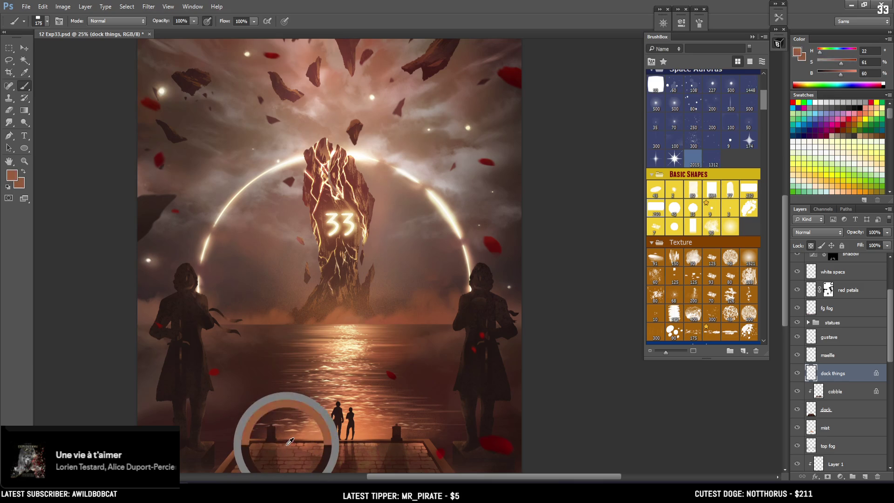
{"action": "left_click_drag", "start_coordinate": [304, 428], "coordinate": [309, 421]}
{"action": "key", "text": "bracketright"}
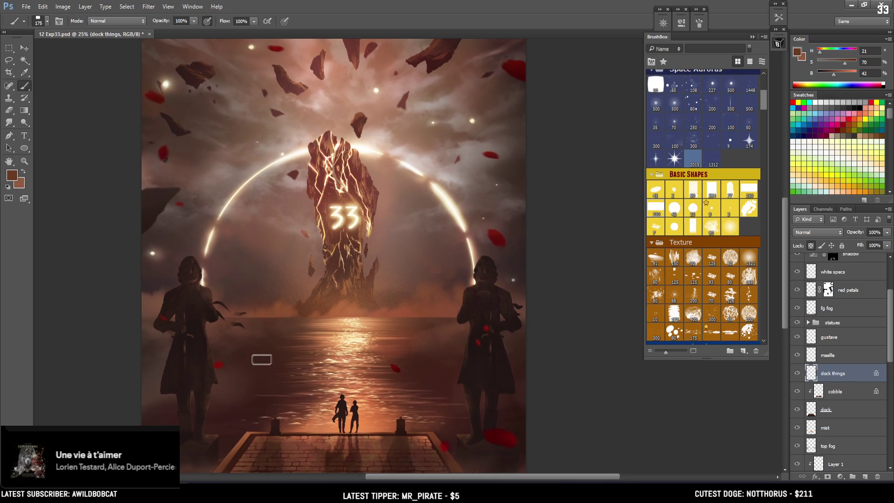
{"action": "key", "text": "bracketleft"}
{"action": "key", "text": "bracketleft"}
{"action": "key", "text": "bracketleft"}
{"action": "key", "text": "bracketleft"}
{"action": "key", "text": "bracketleft"}
{"action": "key", "text": "ctrl+minus"}
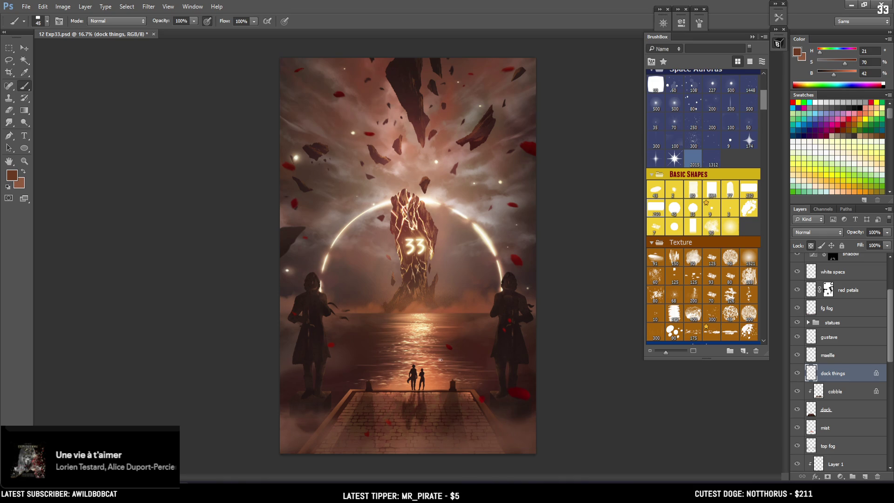
{"action": "key", "text": "ctrl+plus"}
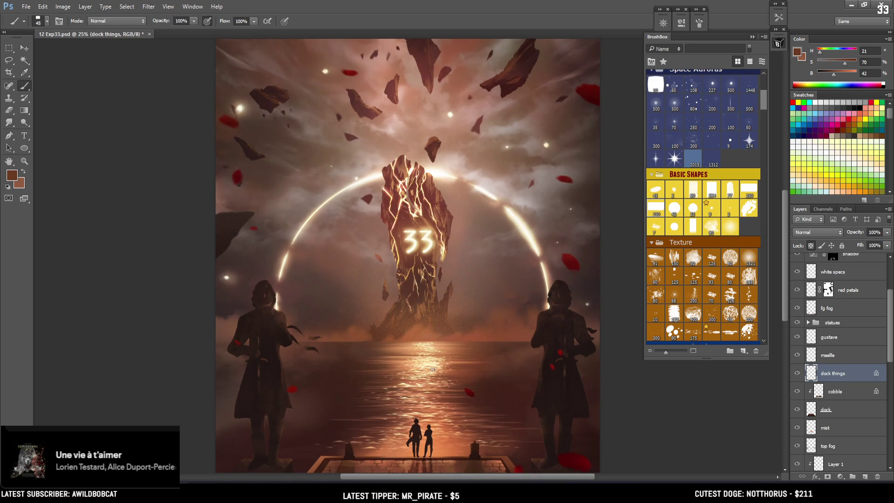
{"action": "key", "text": "ctrl+minus"}
{"action": "key", "text": "ctrl+minus"}
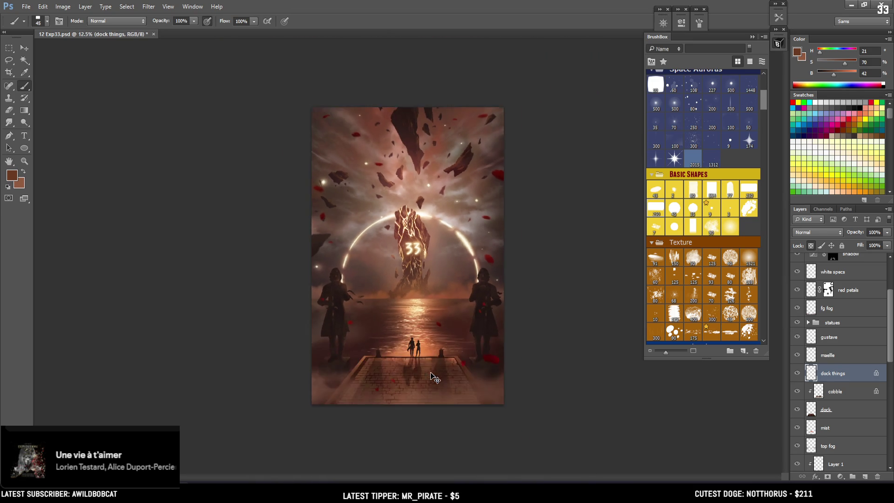
{"action": "key", "text": "ctrl+plus"}
{"action": "key", "text": "ctrl+plus"}
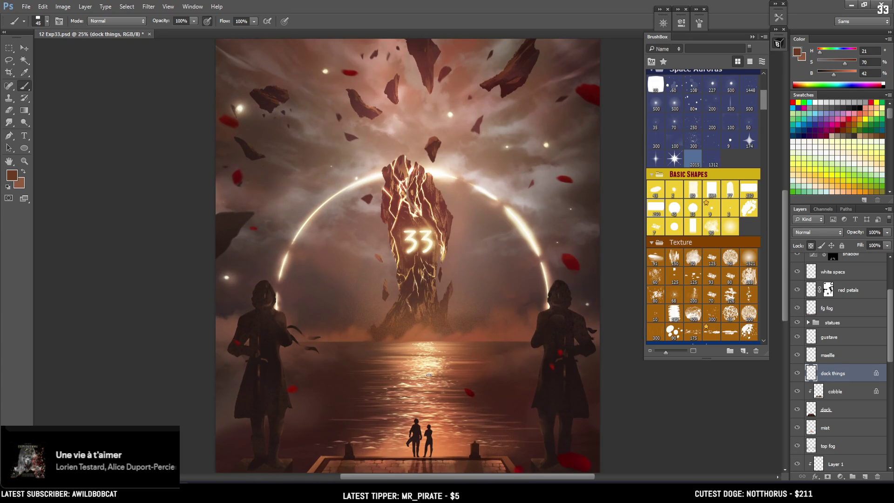
{"action": "key", "text": "ctrl+minus"}
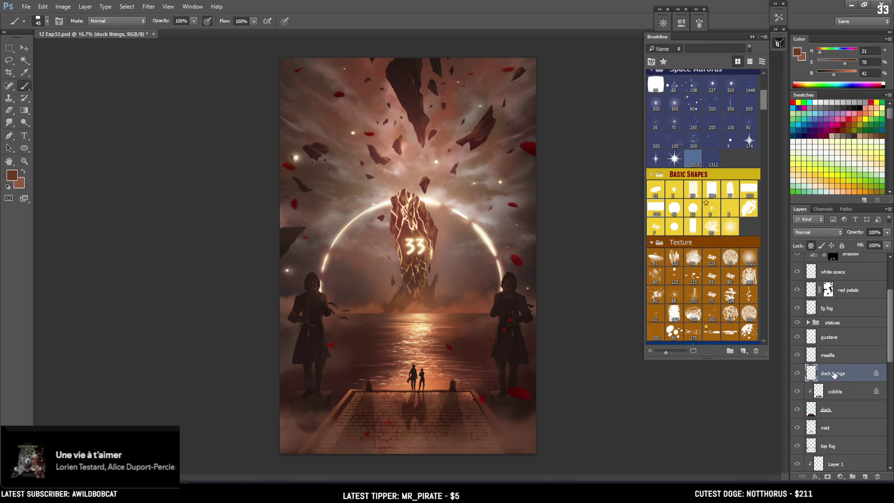
{"action": "key", "text": "ctrl+plus"}
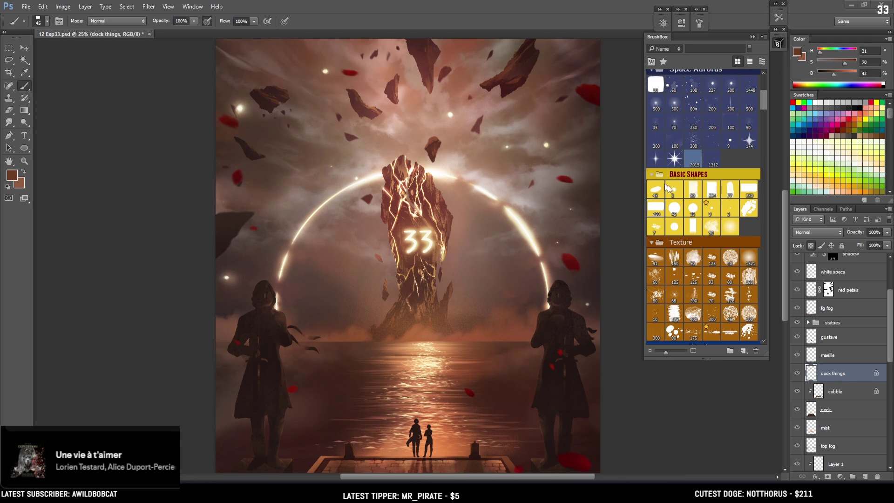
- Compare the whole poster with and without the light layer
{"action": "scroll", "coordinate": [829, 277], "scroll_direction": "up", "scroll_amount": 3}
{"action": "left_click", "coordinate": [794, 281]}
{"action": "left_click", "coordinate": [794, 281]}
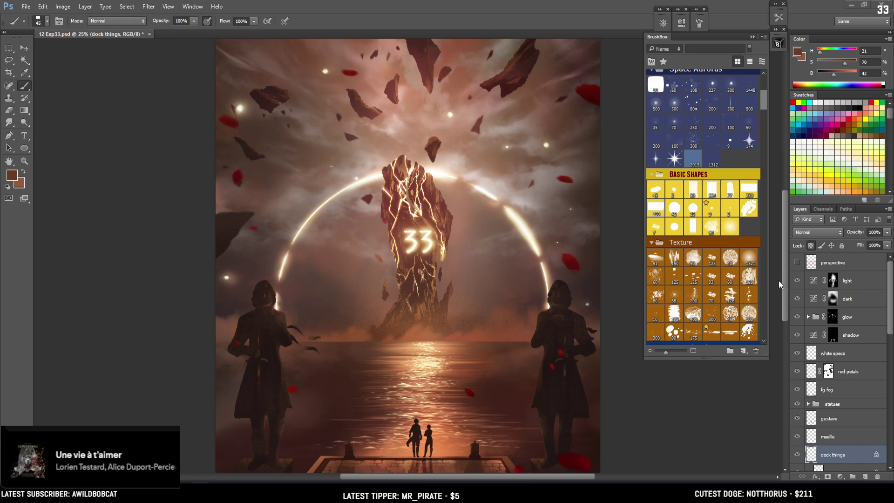
{"action": "left_click", "coordinate": [799, 278]}
{"action": "left_click", "coordinate": [798, 279]}
{"action": "key", "text": "ctrl+minus"}
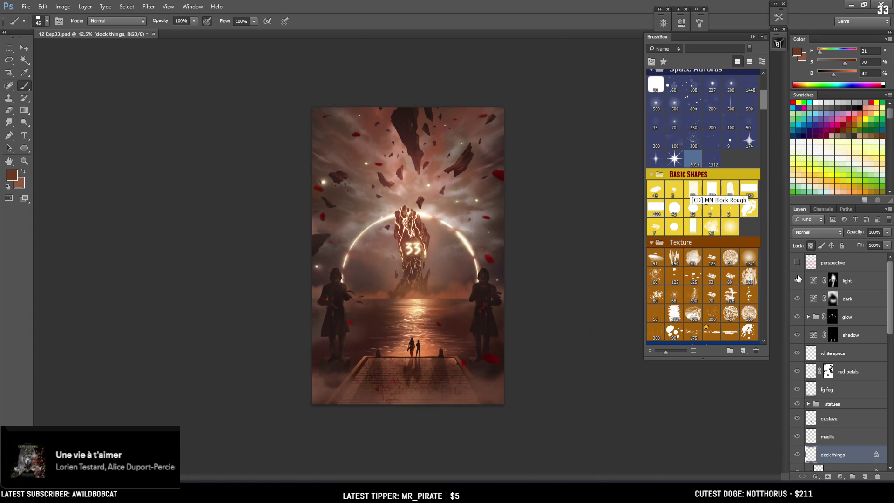
{"action": "key", "text": "ctrl+plus"}
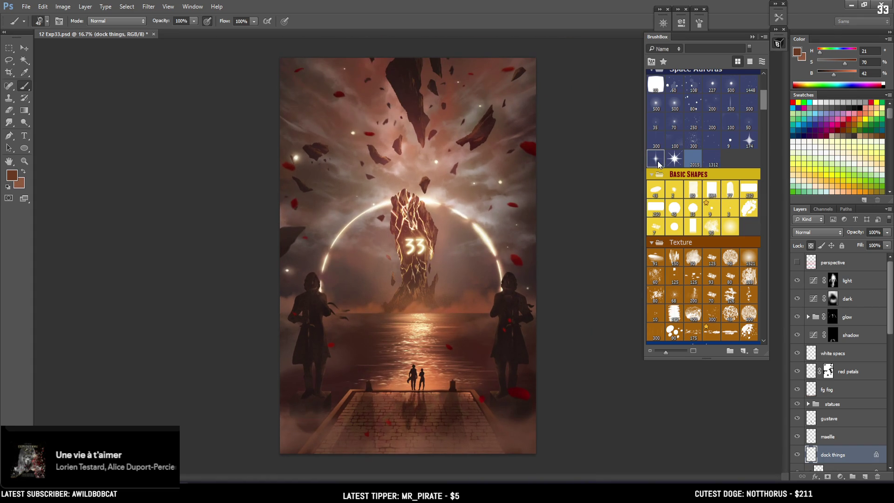
- Target the light layer's mask, switch to painting with white, and adjust the brush size
{"action": "left_click", "coordinate": [833, 282]}
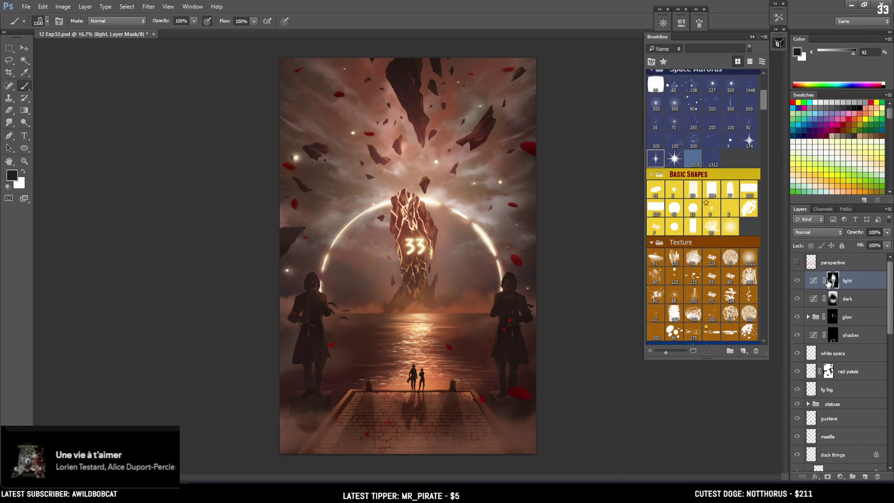
{"action": "key", "text": "bracketright"}
{"action": "key", "text": "x"}
{"action": "key", "text": "bracketright"}
{"action": "key", "text": "bracketright"}
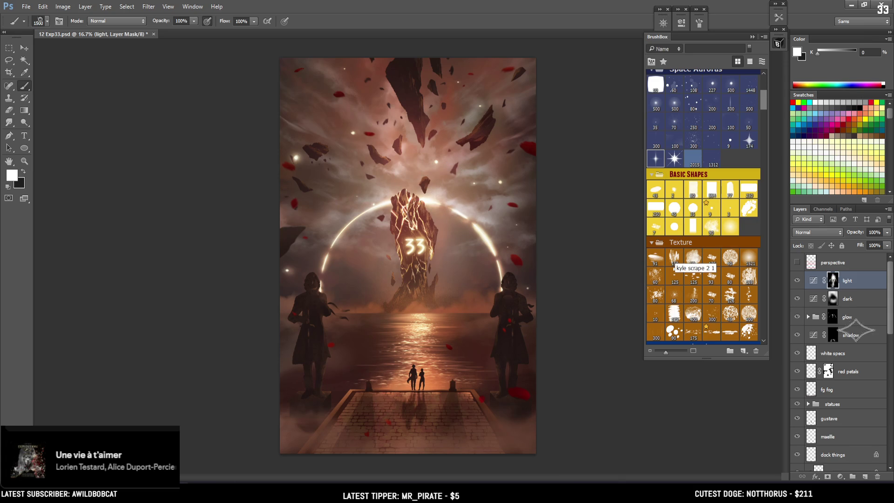
{"action": "left_click", "coordinate": [797, 281]}
{"action": "left_click", "coordinate": [797, 281]}
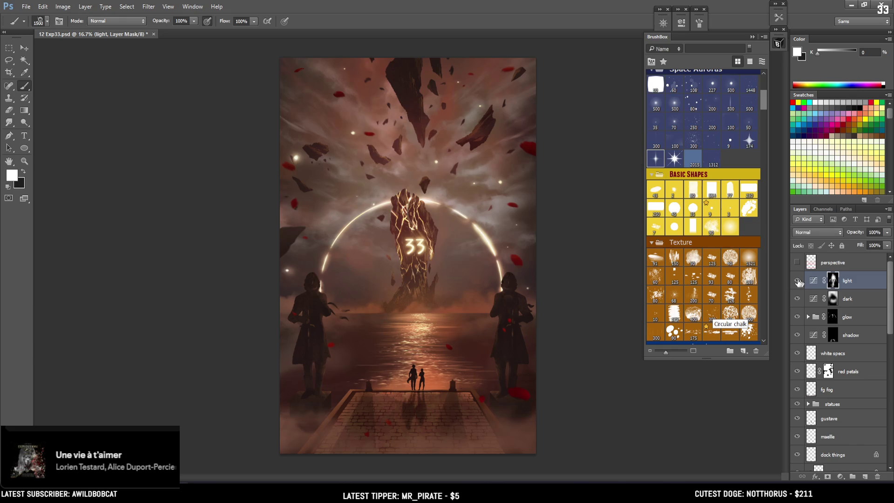
{"action": "key", "text": "bracketright"}
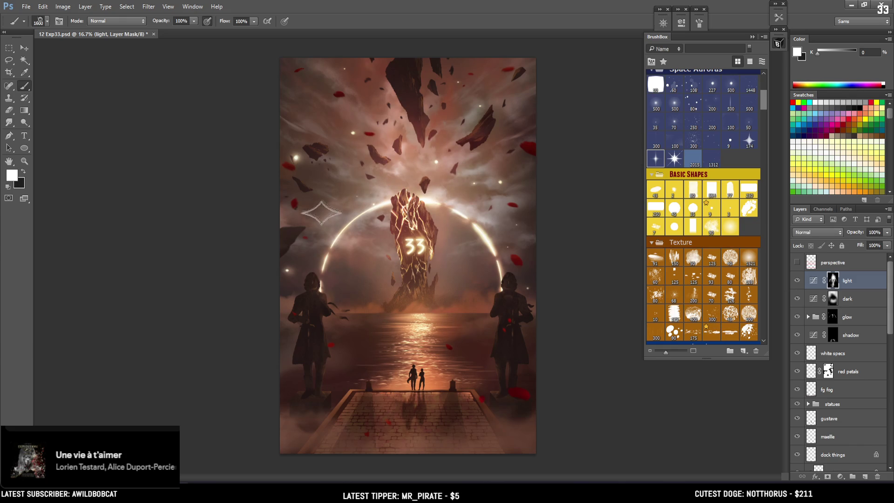
{"action": "key", "text": "bracketleft"}
{"action": "key", "text": "bracketleft"}
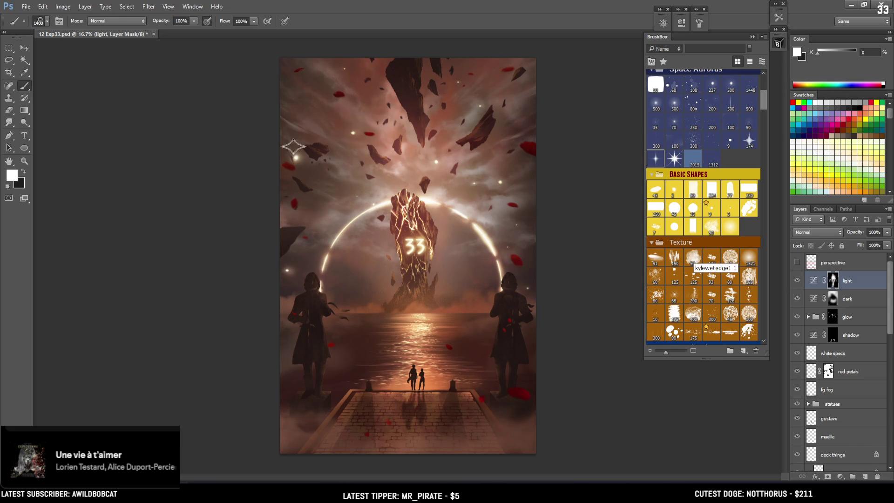
{"action": "key", "text": "bracketright"}
{"action": "key", "text": "bracketright"}
{"action": "key", "text": "bracketleft"}
{"action": "key", "text": "bracketleft"}
{"action": "key", "text": "bracketleft"}
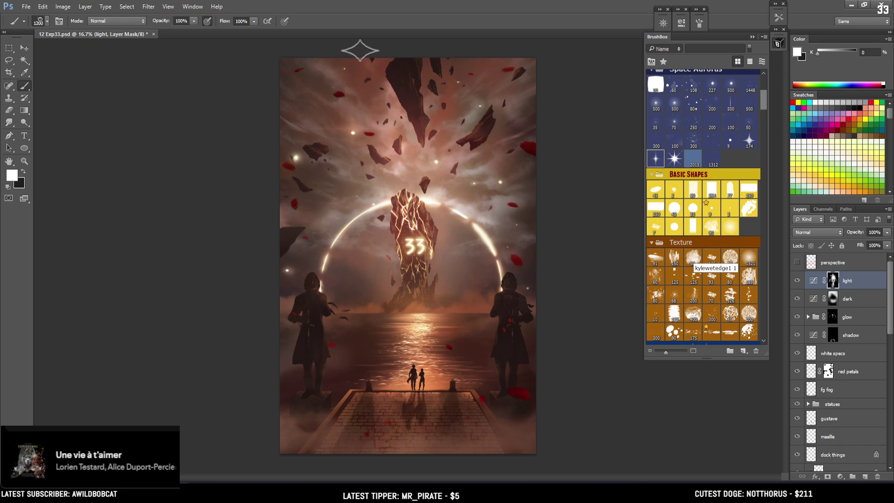
{"action": "key", "text": "bracketleft"}
{"action": "key", "text": "bracketleft"}
{"action": "key", "text": "bracketleft"}
{"action": "key", "text": "bracketleft"}
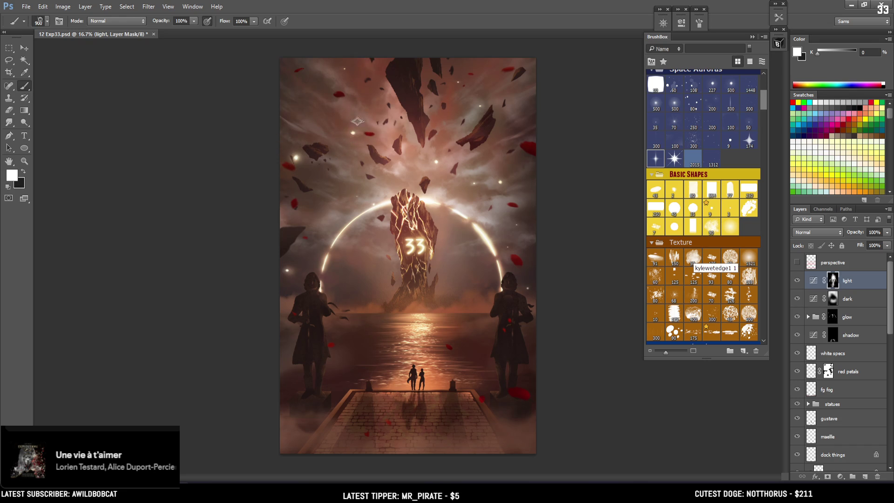
{"action": "key", "text": "bracketright"}
{"action": "key", "text": "bracketright"}
{"action": "key", "text": "bracketright"}
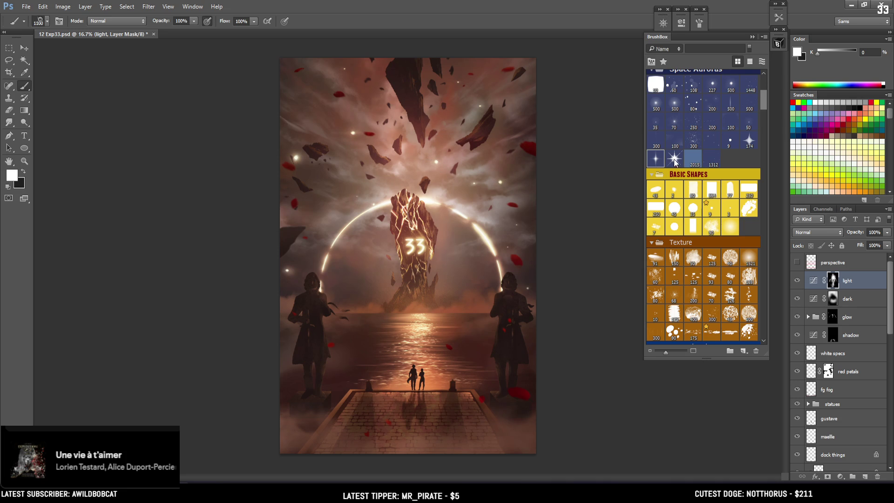
- Switch to the star-shaped sparkle brush at size 70
{"action": "left_click", "coordinate": [675, 160]}
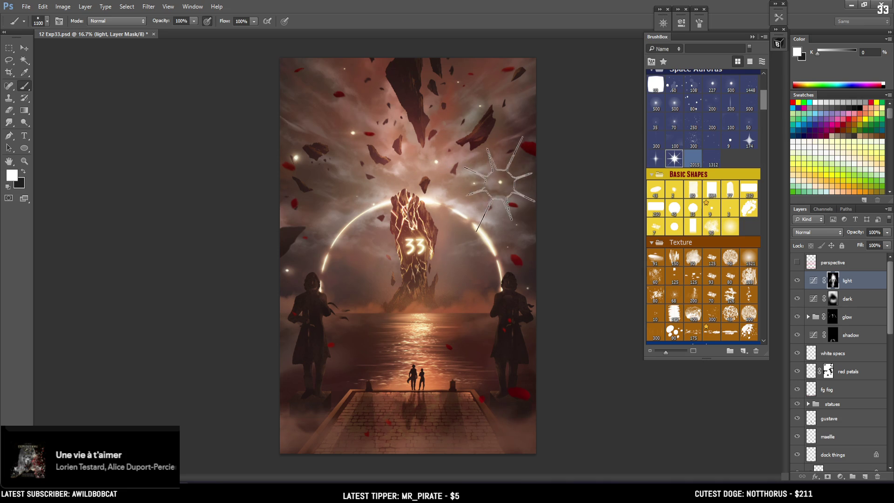
{"action": "key", "text": "bracketleft"}
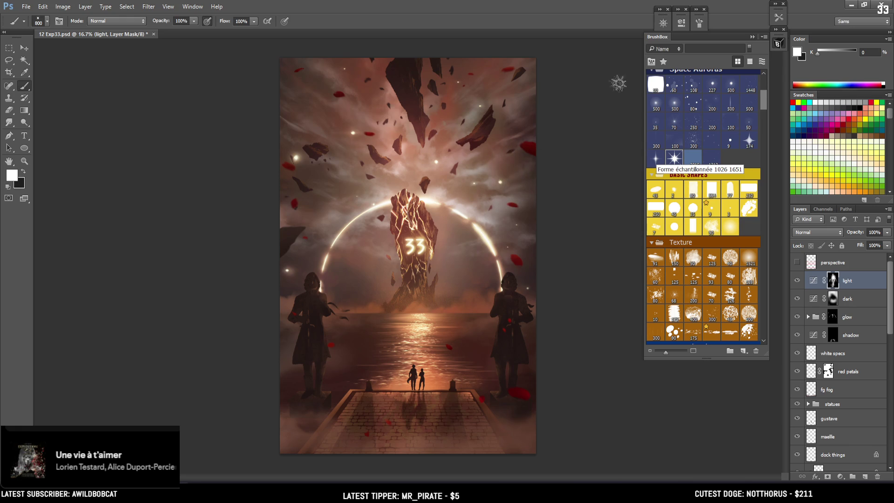
{"action": "left_click", "coordinate": [798, 281]}
{"action": "left_click", "coordinate": [798, 280]}
{"action": "key", "text": "bracketright"}
{"action": "key", "text": "bracketright"}
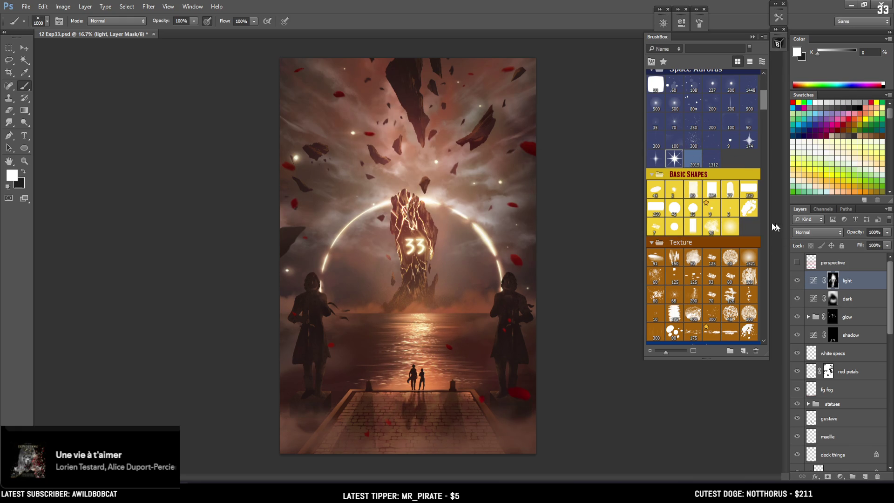
{"action": "left_click", "coordinate": [673, 124]}
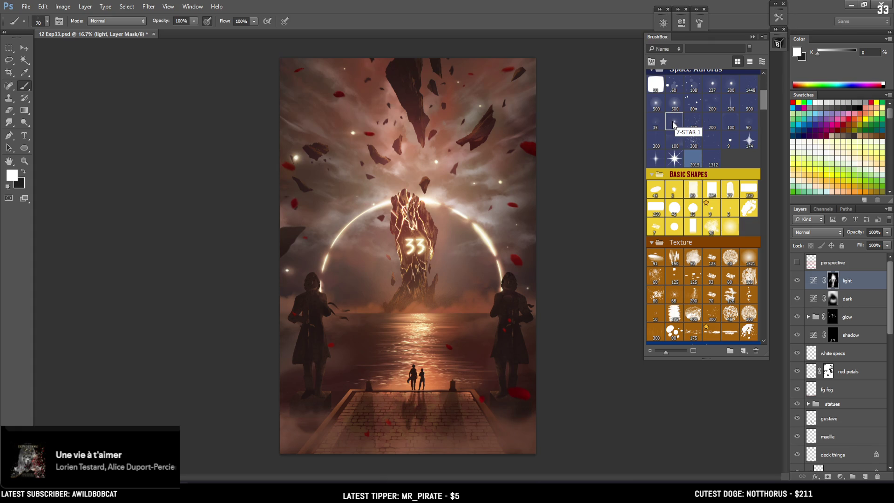
- Paint two bright light dots in the sky and brighten the water reflection
{"action": "left_click", "coordinate": [296, 157]}
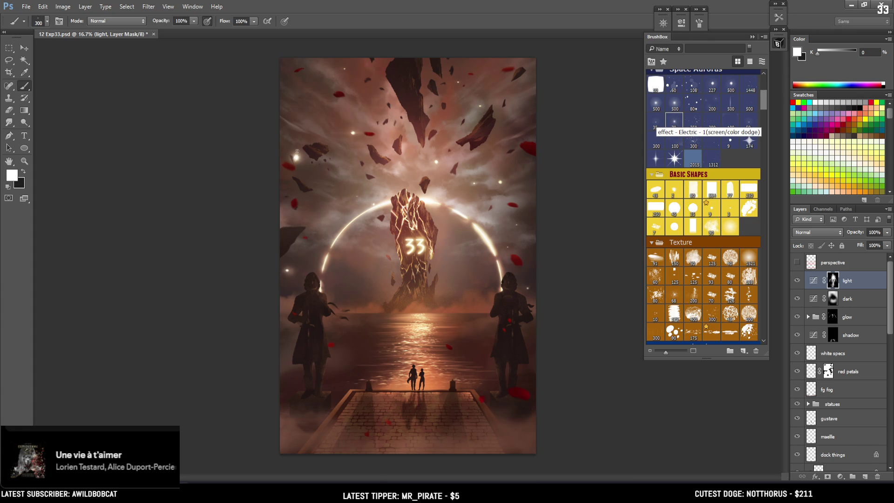
{"action": "key", "text": "bracketright"}
{"action": "key", "text": "bracketright"}
{"action": "key", "text": "bracketright"}
{"action": "left_click", "coordinate": [352, 130]}
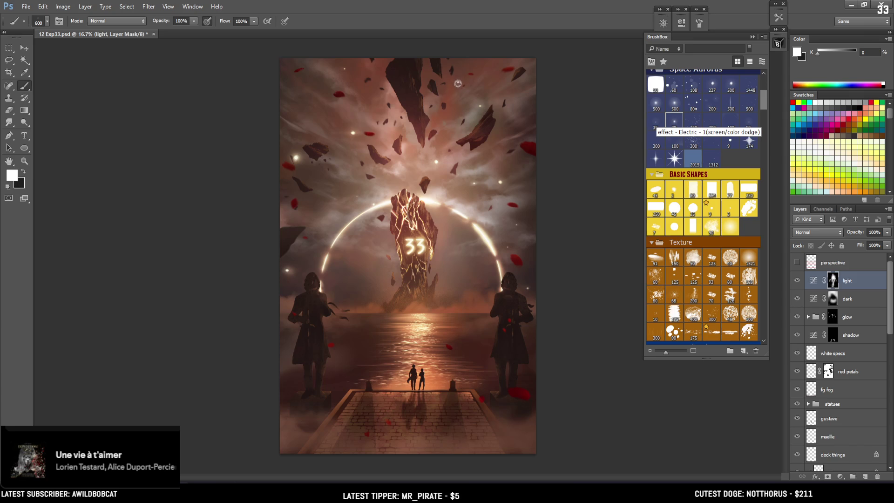
{"action": "key", "text": "bracketright"}
{"action": "key", "text": "bracketright"}
{"action": "key", "text": "bracketright"}
{"action": "key", "text": "bracketright"}
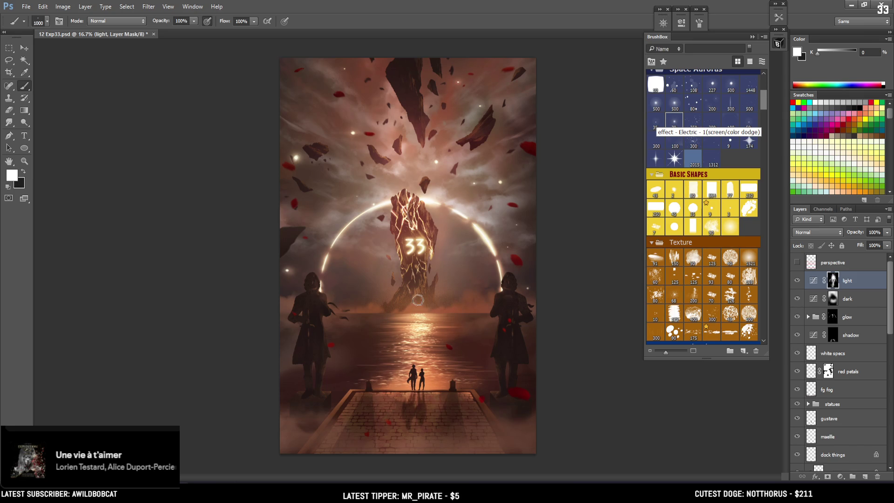
{"action": "left_click", "coordinate": [436, 321]}
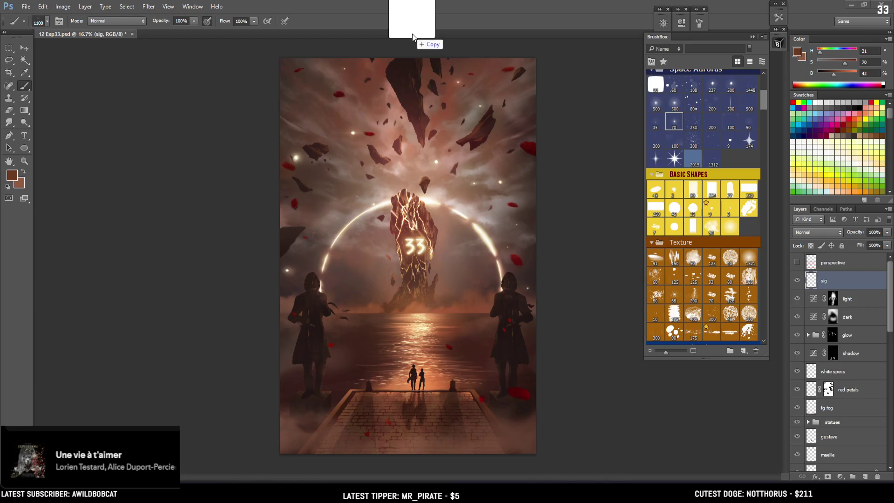
- Bring the KLOIR signature into the painting, scaled to about half size over the water
{"action": "left_click_drag", "start_coordinate": [414, 3], "coordinate": [328, 33]}
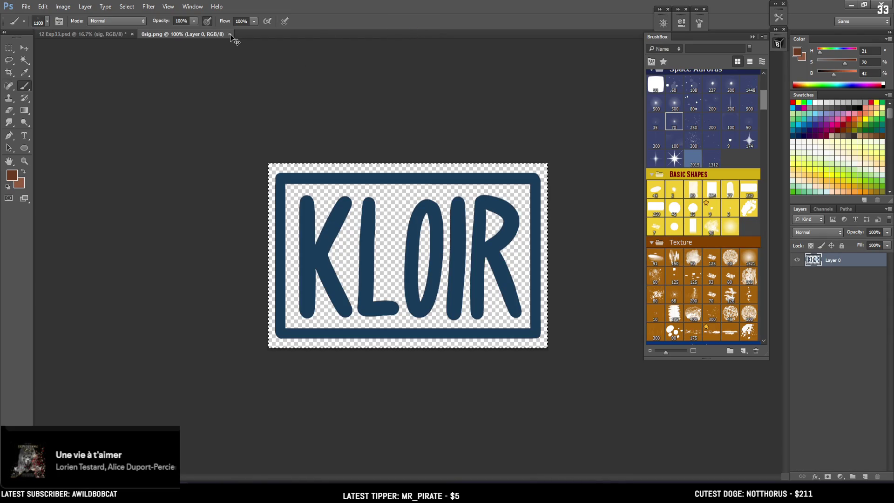
{"action": "left_click", "coordinate": [230, 34]}
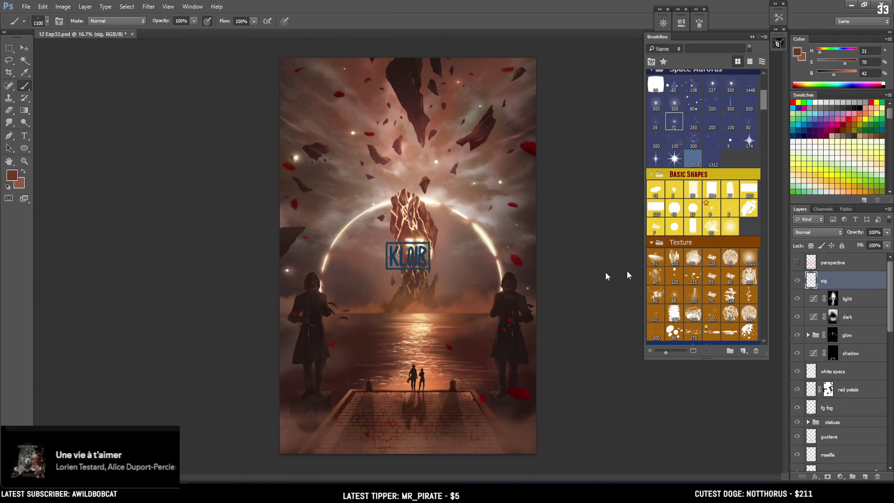
{"action": "key", "text": "ctrl+t"}
{"action": "left_click_drag", "start_coordinate": [419, 256], "coordinate": [377, 343]}
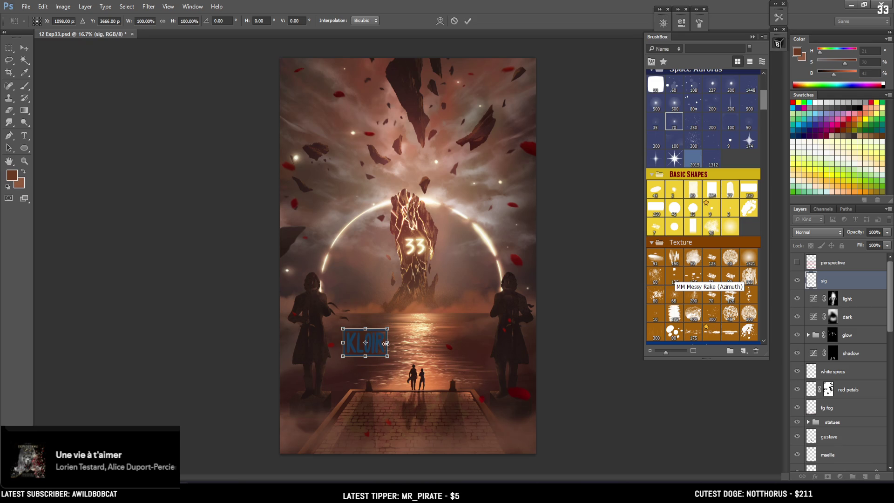
{"action": "left_click_drag", "start_coordinate": [387, 329], "coordinate": [377, 335]}
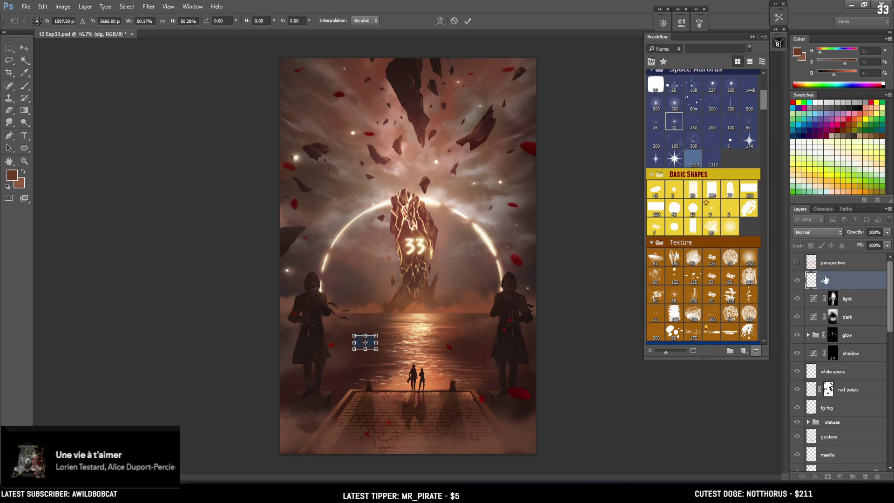
{"action": "key", "text": "Return"}
- Repaint the KLOIR signature in tan sampled from the glowing rock, using a soft round brush
{"action": "key", "text": "b"}
{"action": "left_click", "coordinate": [440, 117], "text": "alt"}
{"action": "scroll", "coordinate": [716, 174], "scroll_direction": "up", "scroll_amount": 2}
{"action": "scroll", "coordinate": [681, 267], "scroll_direction": "down", "scroll_amount": 10}
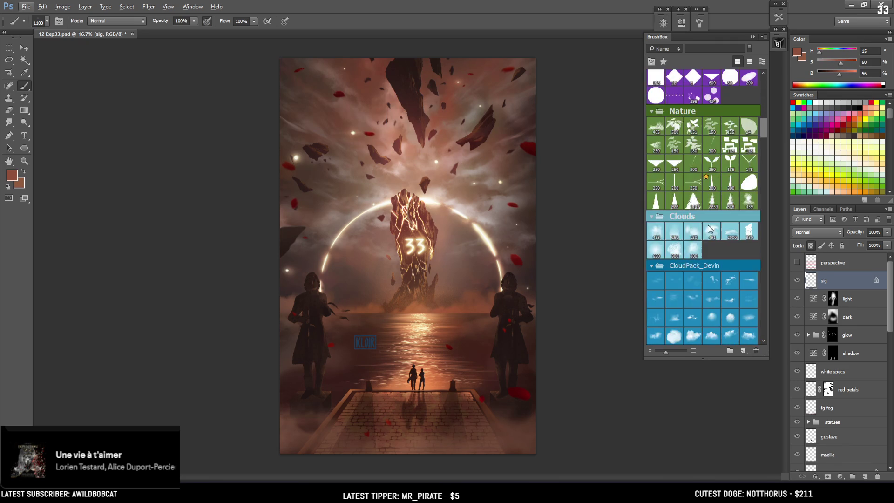
{"action": "scroll", "coordinate": [681, 266], "scroll_direction": "down", "scroll_amount": 5}
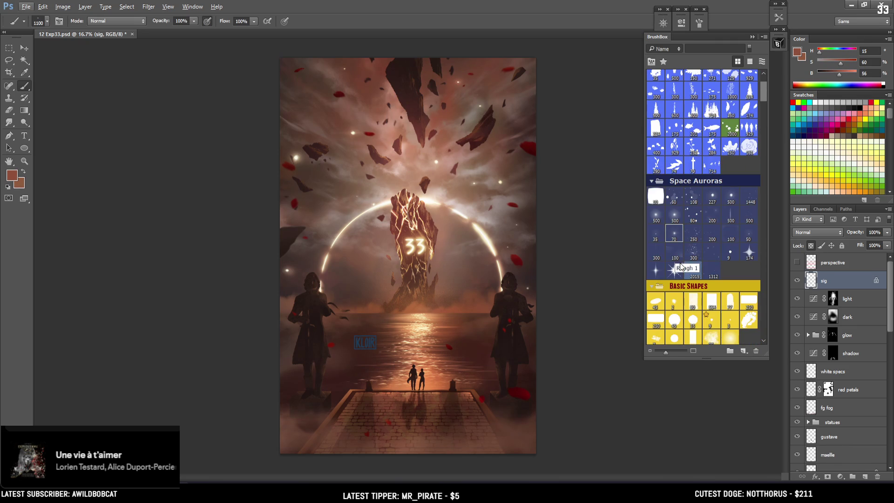
{"action": "scroll", "coordinate": [681, 266], "scroll_direction": "up", "scroll_amount": 7}
{"action": "scroll", "coordinate": [678, 212], "scroll_direction": "down", "scroll_amount": 5}
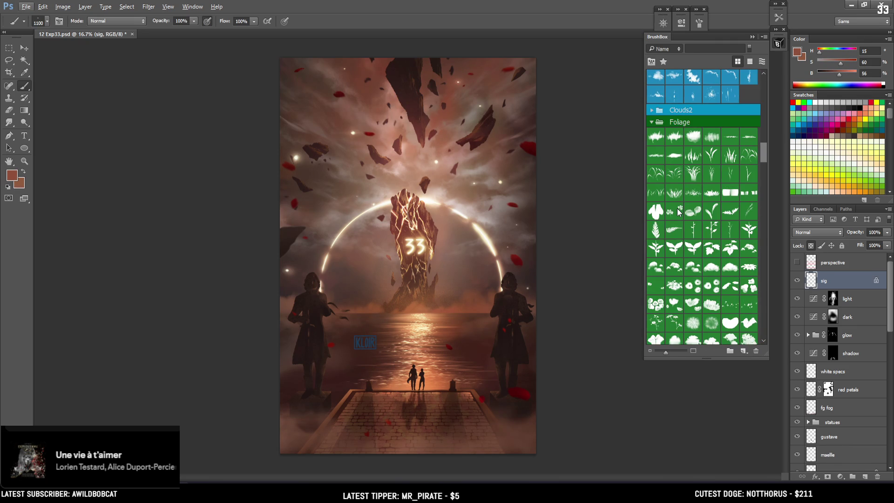
{"action": "scroll", "coordinate": [677, 212], "scroll_direction": "up", "scroll_amount": 5}
{"action": "scroll", "coordinate": [678, 207], "scroll_direction": "up", "scroll_amount": 4}
{"action": "scroll", "coordinate": [677, 201], "scroll_direction": "up", "scroll_amount": 3}
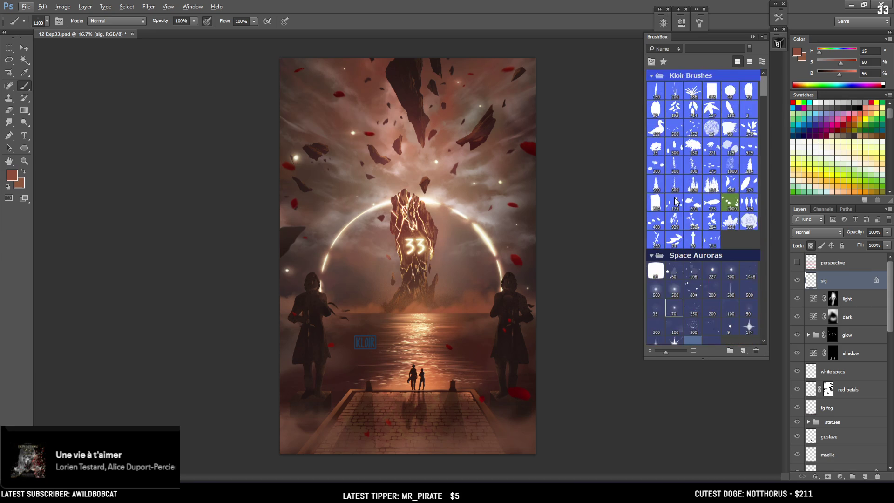
{"action": "scroll", "coordinate": [676, 201], "scroll_direction": "down", "scroll_amount": 5}
{"action": "left_click", "coordinate": [654, 274]}
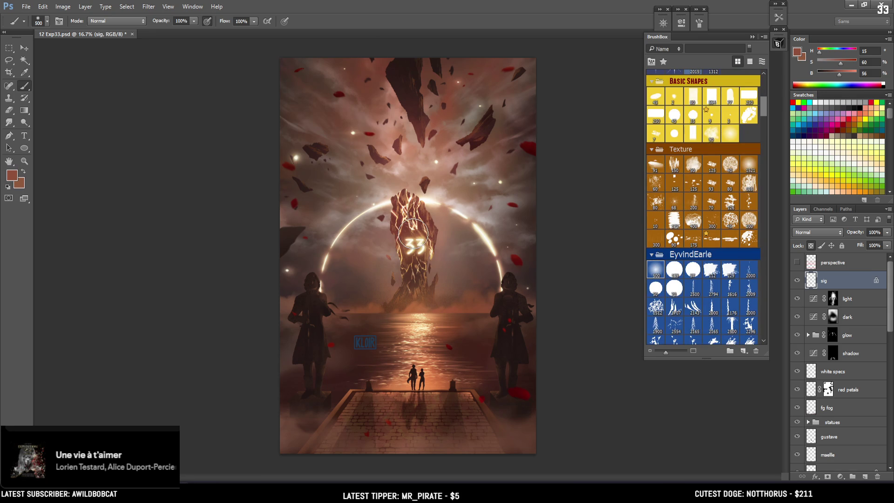
{"action": "left_click", "coordinate": [420, 234], "text": "alt"}
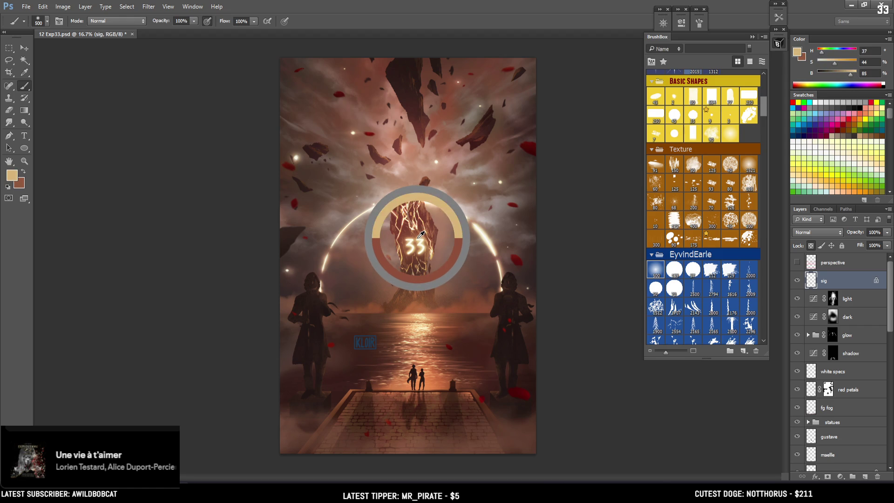
{"action": "left_click_drag", "start_coordinate": [370, 341], "coordinate": [340, 339]}
- Lower the signature's opacity and move it down near the dock
{"action": "left_click", "coordinate": [30, 48]}
{"action": "mouse_move", "coordinate": [445, 301]}
{"action": "left_mouse_down"}
{"action": "mouse_move", "coordinate": [512, 318]}
{"action": "mouse_move", "coordinate": [419, 278]}
{"action": "mouse_move", "coordinate": [378, 214]}
{"action": "left_mouse_up"}
{"action": "left_click_drag", "start_coordinate": [886, 234], "coordinate": [853, 243]}
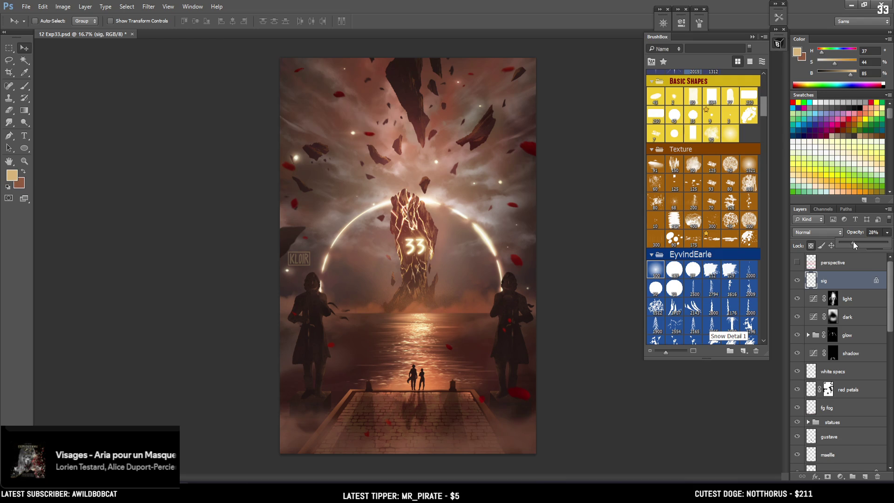
{"action": "key", "text": "Return"}
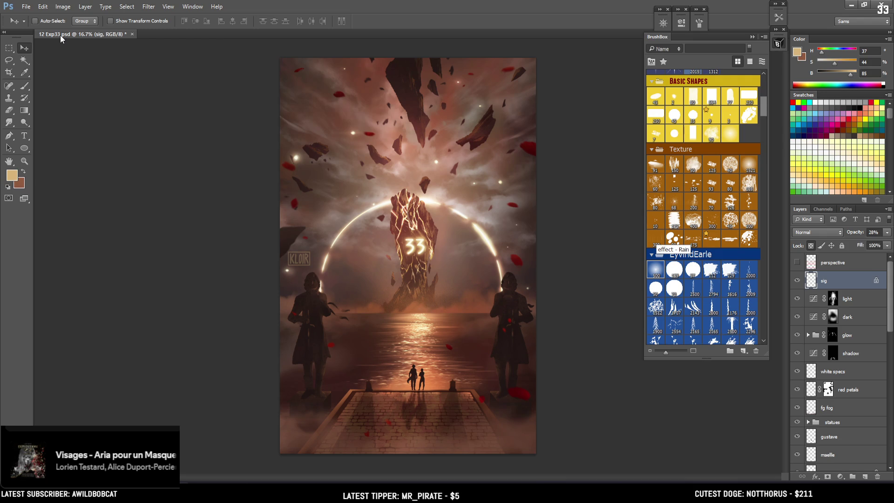
{"action": "mouse_move", "coordinate": [352, 274]}
{"action": "left_mouse_down"}
{"action": "mouse_move", "coordinate": [350, 400]}
{"action": "mouse_move", "coordinate": [376, 401]}
{"action": "left_mouse_up"}
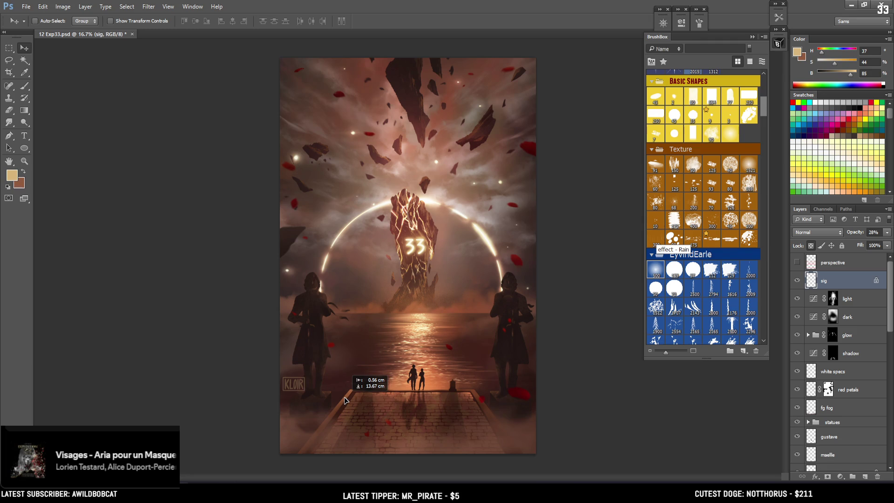
{"action": "mouse_move", "coordinate": [375, 402]}
{"action": "left_mouse_down"}
{"action": "mouse_move", "coordinate": [538, 341]}
{"action": "mouse_move", "coordinate": [429, 420]}
{"action": "mouse_move", "coordinate": [390, 392]}
{"action": "left_mouse_up"}
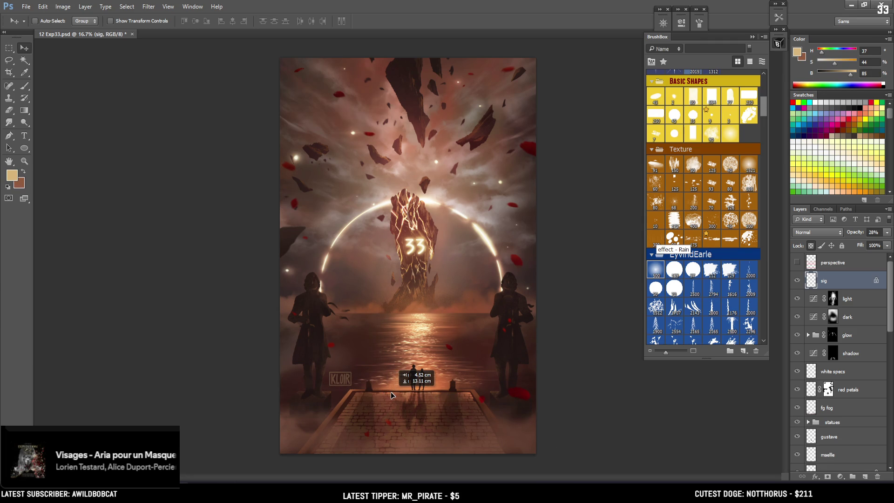
- Set the signature layer's opacity to 19%
{"action": "left_click", "coordinate": [889, 235]}
{"action": "mouse_move", "coordinate": [855, 243]}
{"action": "left_mouse_down"}
{"action": "mouse_move", "coordinate": [865, 242]}
{"action": "mouse_move", "coordinate": [851, 243]}
{"action": "left_mouse_up"}
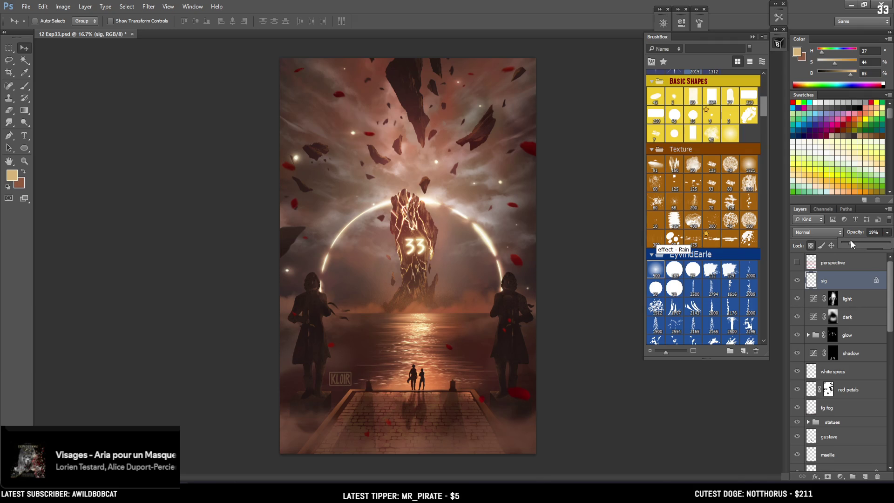
{"action": "left_click", "coordinate": [835, 289]}
{"action": "key", "text": "ctrl+plus"}
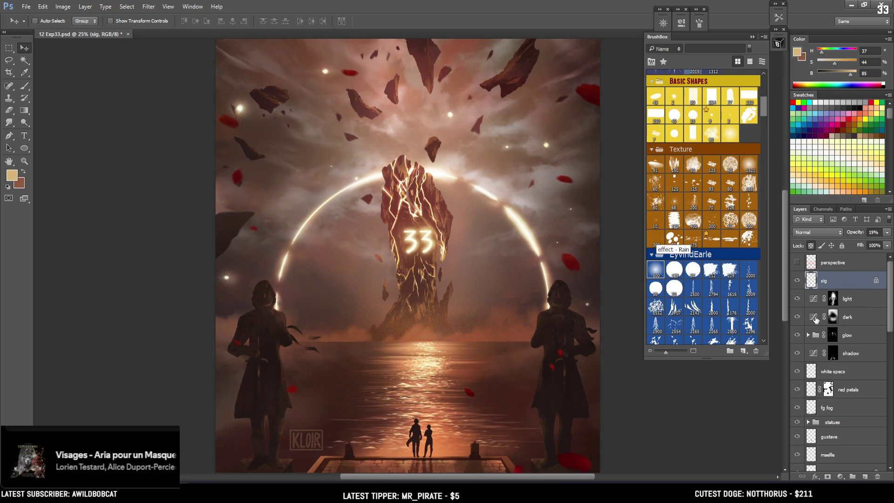
- Create a layer named 'top hilights' above white specs and drag it just below the sig layer
{"action": "left_click", "coordinate": [825, 375]}
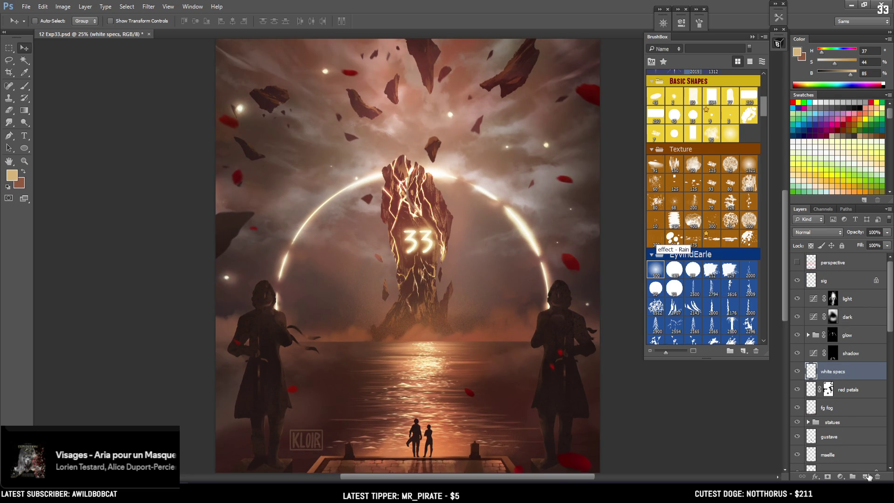
{"action": "left_click", "coordinate": [868, 478]}
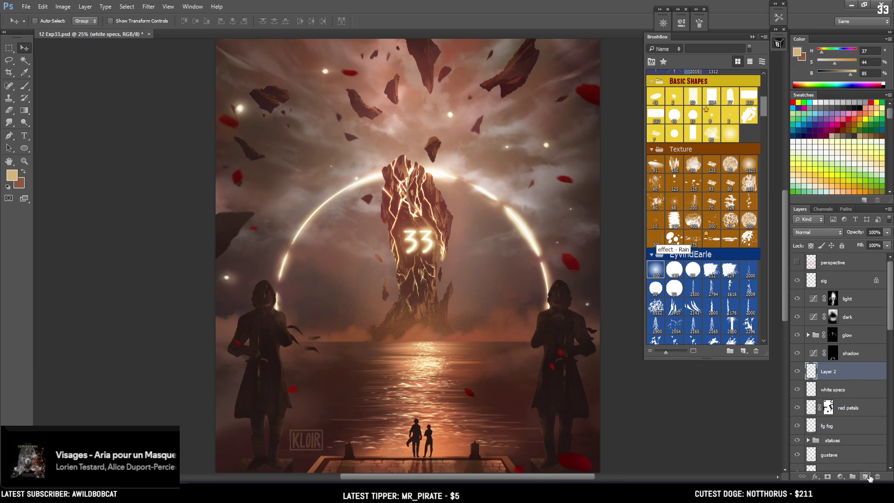
{"action": "double_click", "coordinate": [831, 372]}
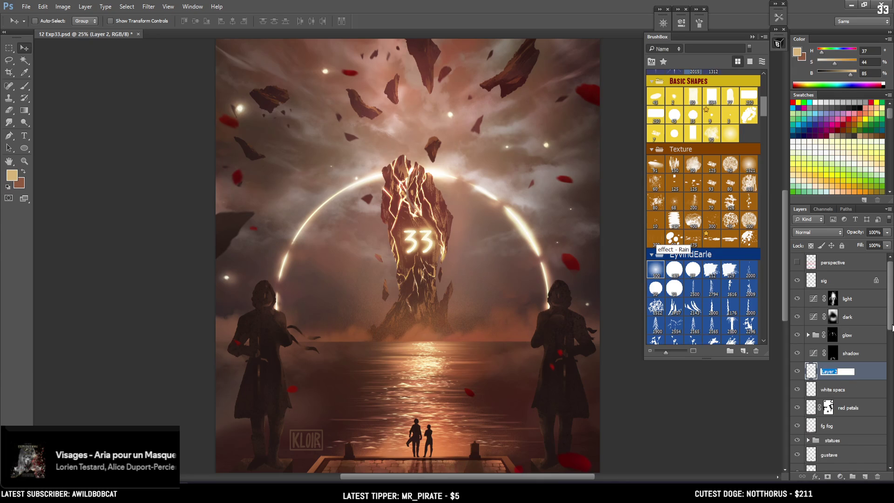
{"action": "type", "text": "top hilights"}
{"action": "key", "text": "Return"}
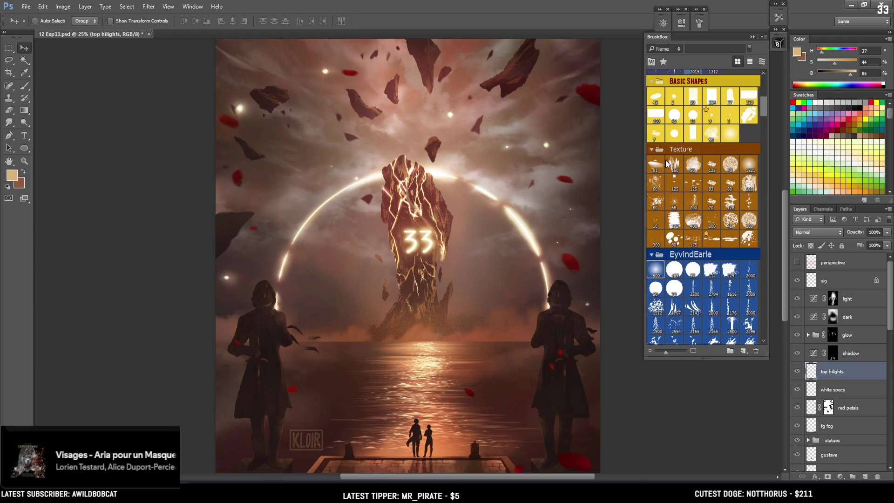
{"action": "left_click", "coordinate": [655, 135]}
{"action": "left_click_drag", "start_coordinate": [836, 372], "coordinate": [838, 289]}
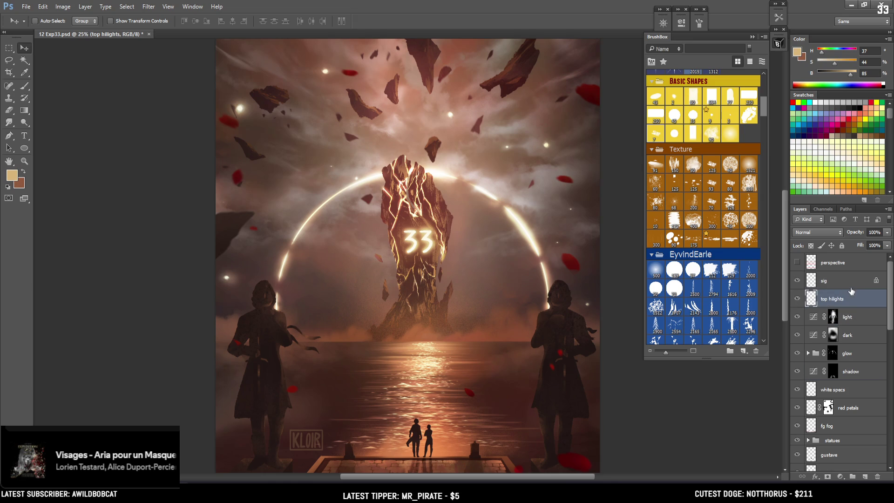
{"action": "key", "text": "ctrl+plus"}
- Pick a small brush, sample a warm highlight tone, and zoom in close on the right statue's head
{"action": "left_click_drag", "start_coordinate": [463, 295], "coordinate": [419, 260]}
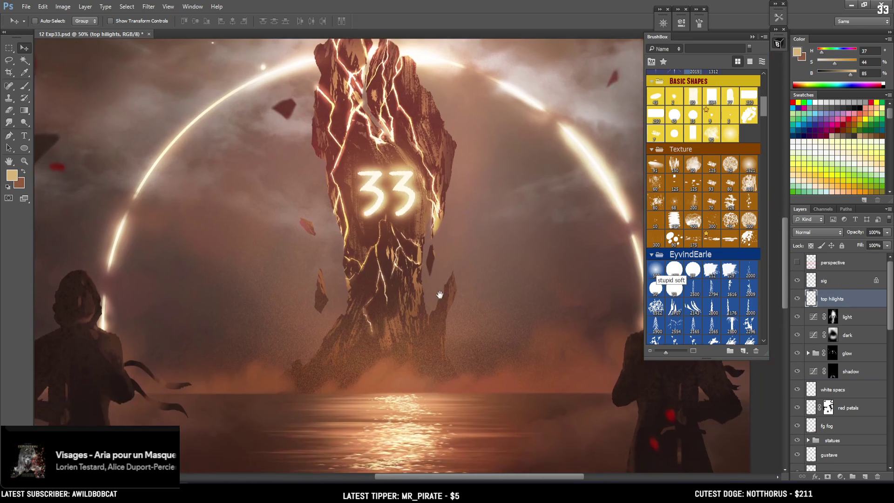
{"action": "key", "text": "b"}
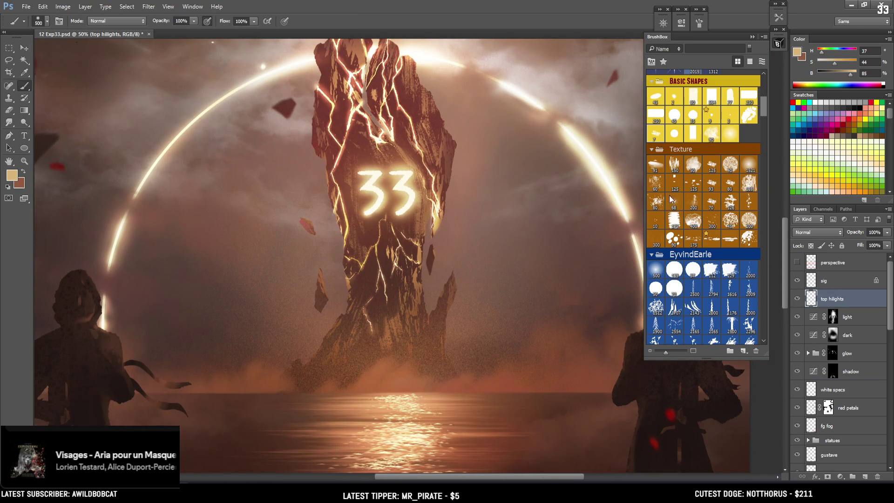
{"action": "left_click", "coordinate": [652, 132]}
{"action": "left_click", "coordinate": [421, 259], "text": "alt"}
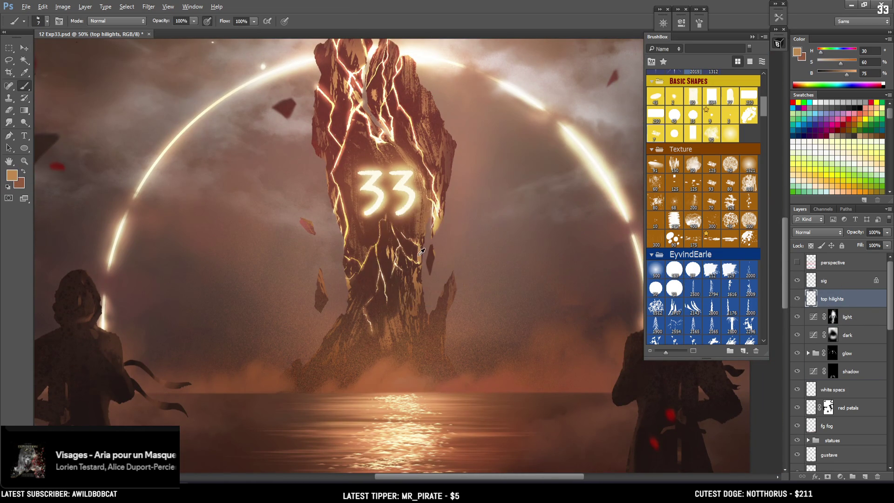
{"action": "key", "text": "bracketright"}
{"action": "left_click_drag", "start_coordinate": [601, 346], "coordinate": [461, 266]}
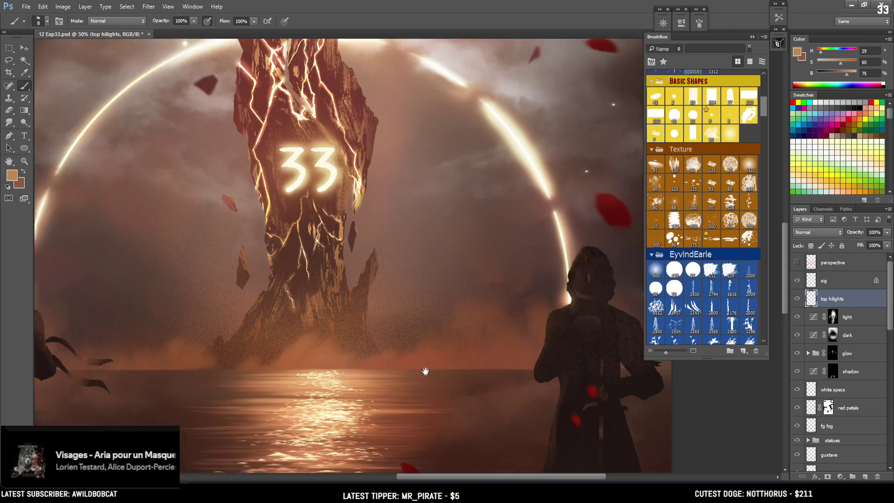
{"action": "key", "text": "bracketright"}
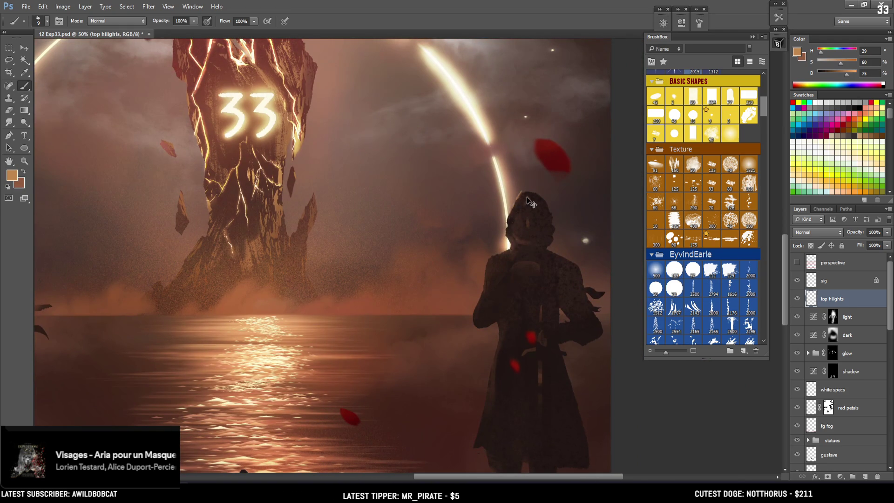
{"action": "key", "text": "ctrl+plus"}
{"action": "left_click_drag", "start_coordinate": [534, 207], "coordinate": [176, 375]}
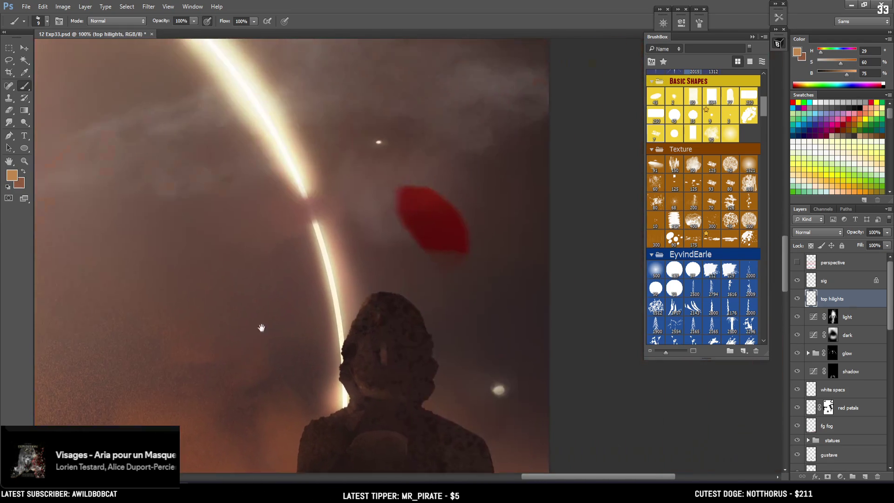
{"action": "key", "text": "bracketleft"}
{"action": "key", "text": "bracketleft"}
- Paint thin warm rim highlights along the head's upper-left edge and top, undoing one stroke
{"action": "left_click_drag", "start_coordinate": [370, 303], "coordinate": [345, 331]}
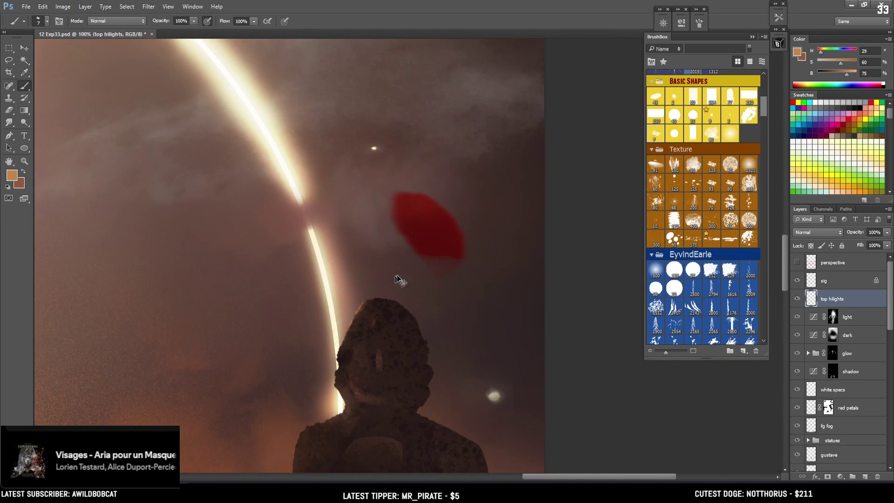
{"action": "key", "text": "bracketleft"}
{"action": "left_click_drag", "start_coordinate": [372, 291], "coordinate": [346, 329]}
{"action": "key", "text": "ctrl+z"}
{"action": "key", "text": "bracketleft"}
{"action": "key", "text": "e"}
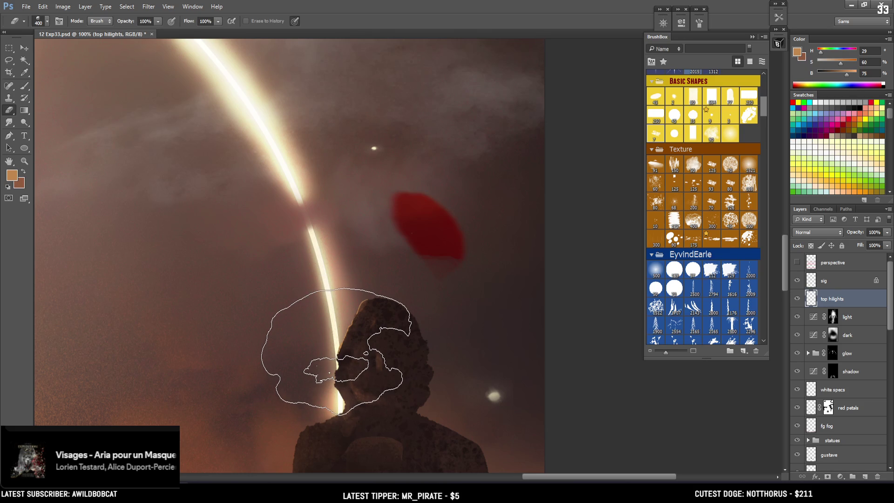
{"action": "key", "text": "bracketleft"}
{"action": "key", "text": "bracketleft"}
{"action": "key", "text": "bracketleft"}
{"action": "key", "text": "bracketleft"}
{"action": "key", "text": "bracketleft"}
{"action": "key", "text": "bracketleft"}
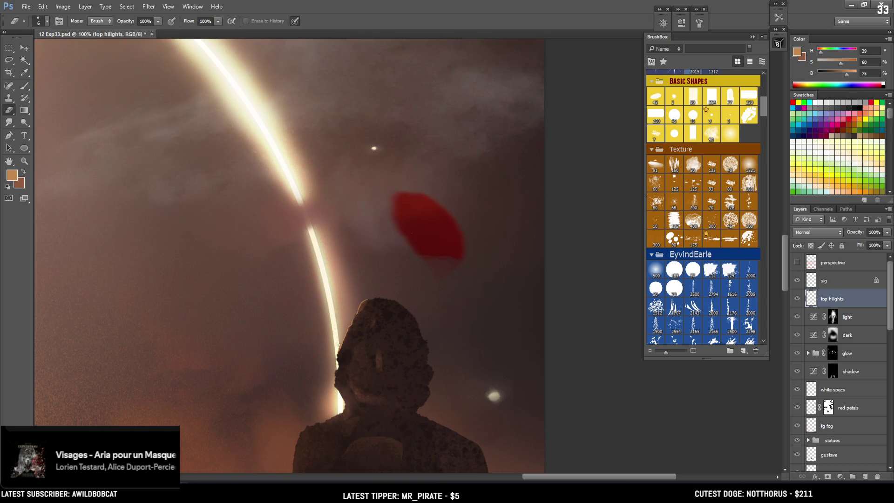
{"action": "key", "text": "b"}
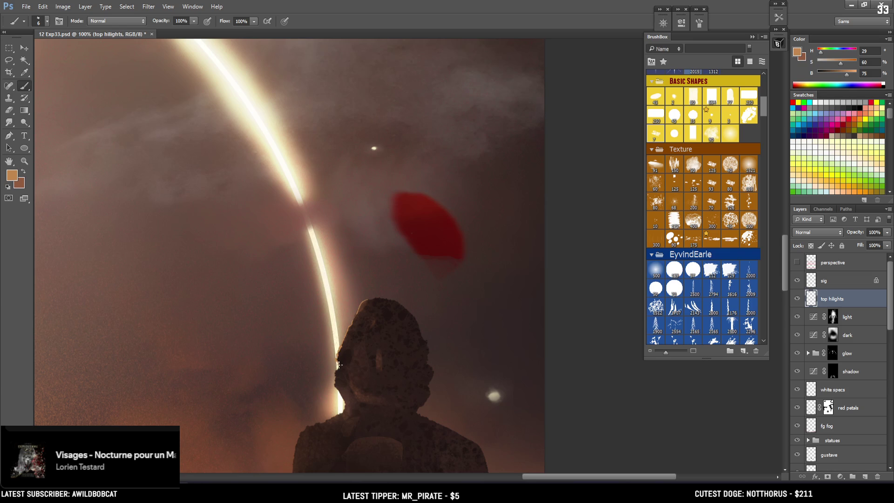
{"action": "key", "text": "e"}
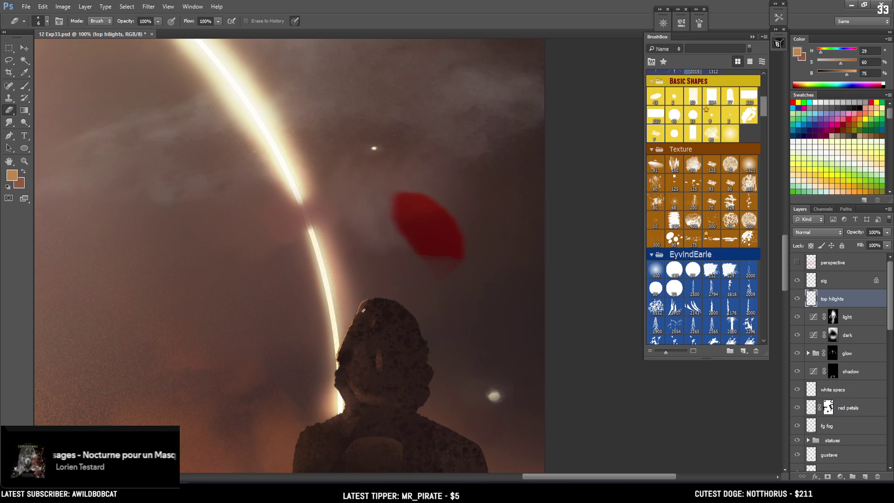
{"action": "key", "text": "b"}
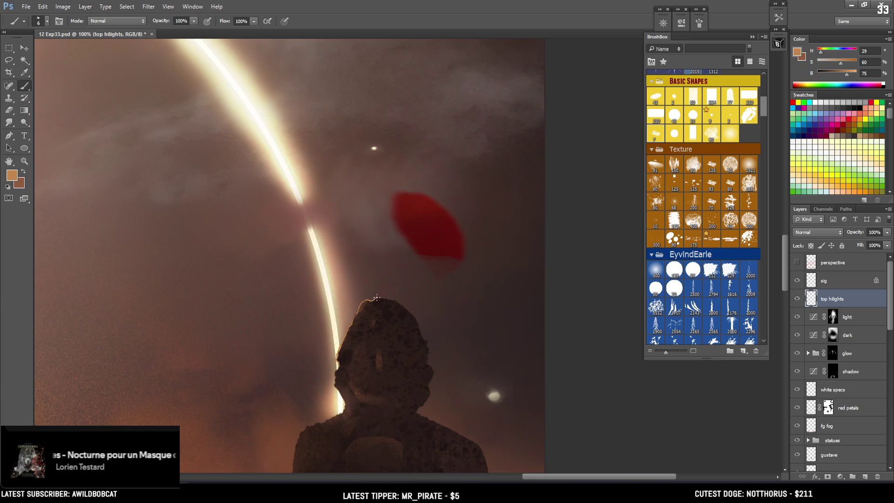
{"action": "left_click_drag", "start_coordinate": [376, 298], "coordinate": [396, 299]}
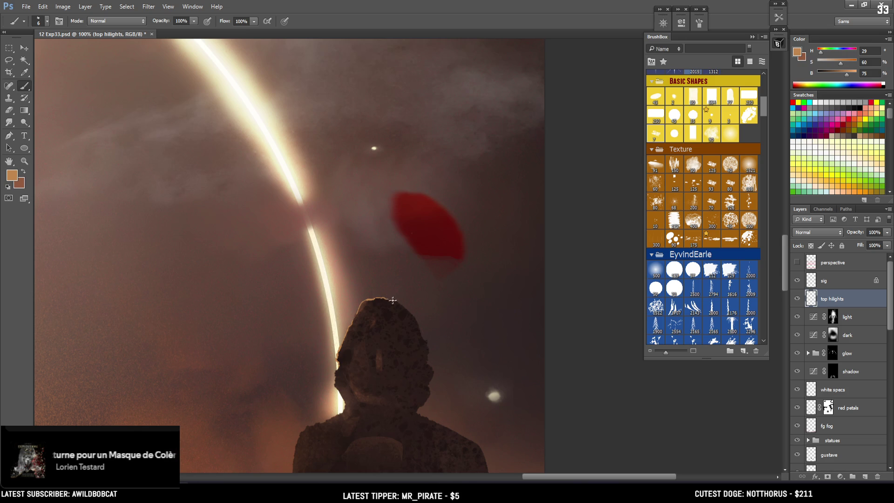
- Zoom out to review the whole painting, then zoom back in on the right statue
{"action": "key", "text": "e"}
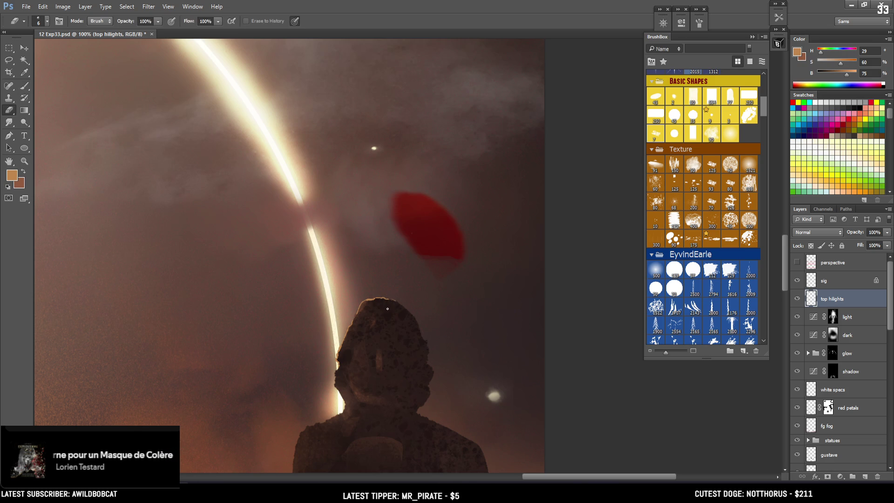
{"action": "key", "text": "bracketright"}
{"action": "key", "text": "bracketright"}
{"action": "key", "text": "bracketright"}
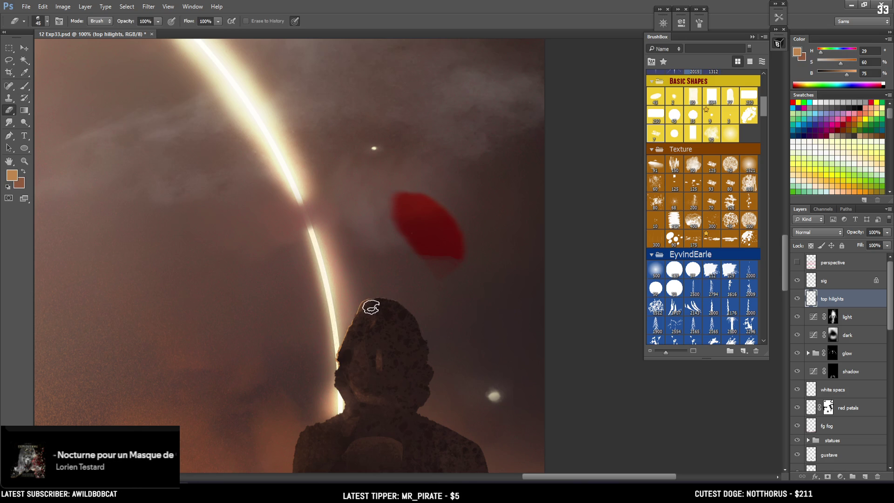
{"action": "left_click_drag", "start_coordinate": [381, 305], "coordinate": [493, 220]}
{"action": "key", "text": "ctrl+minus"}
{"action": "key", "text": "ctrl+minus"}
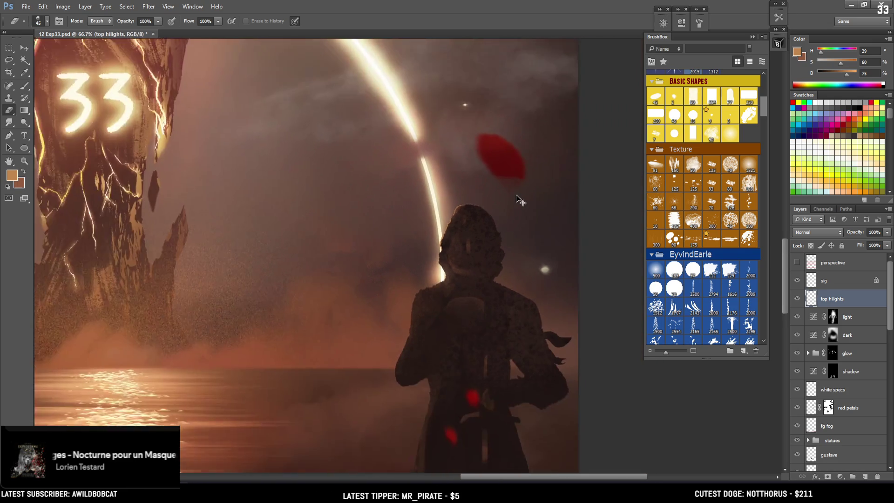
{"action": "key", "text": "ctrl+minus"}
{"action": "left_click_drag", "start_coordinate": [391, 312], "coordinate": [461, 300]}
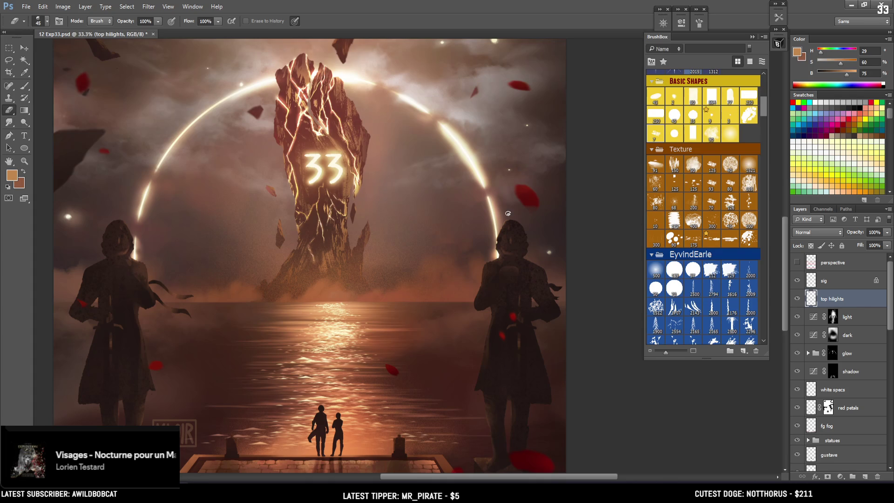
{"action": "key", "text": "ctrl+plus"}
- Paint rim light down the right statue's left shoulder edge with a slightly larger brush
{"action": "left_click_drag", "start_coordinate": [551, 258], "coordinate": [517, 305]}
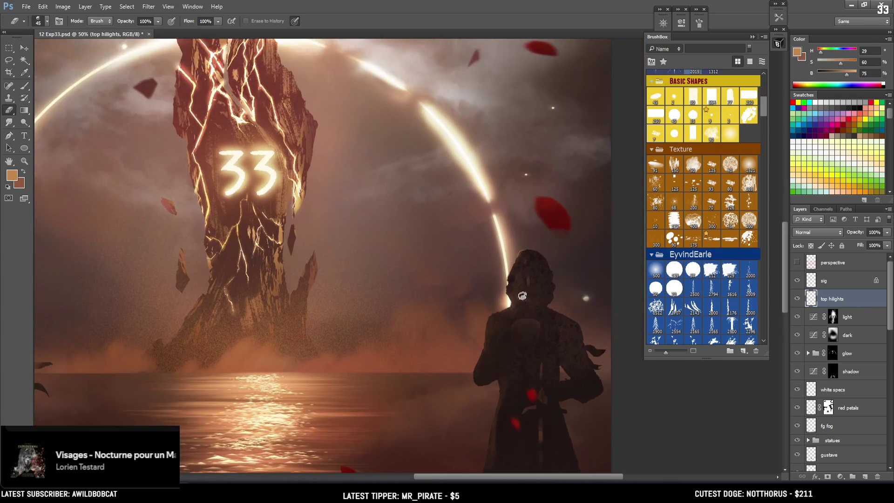
{"action": "key", "text": "b"}
{"action": "key", "text": "bracketright"}
{"action": "key", "text": "bracketright"}
{"action": "key", "text": "bracketright"}
{"action": "left_click_drag", "start_coordinate": [499, 312], "coordinate": [483, 360]}
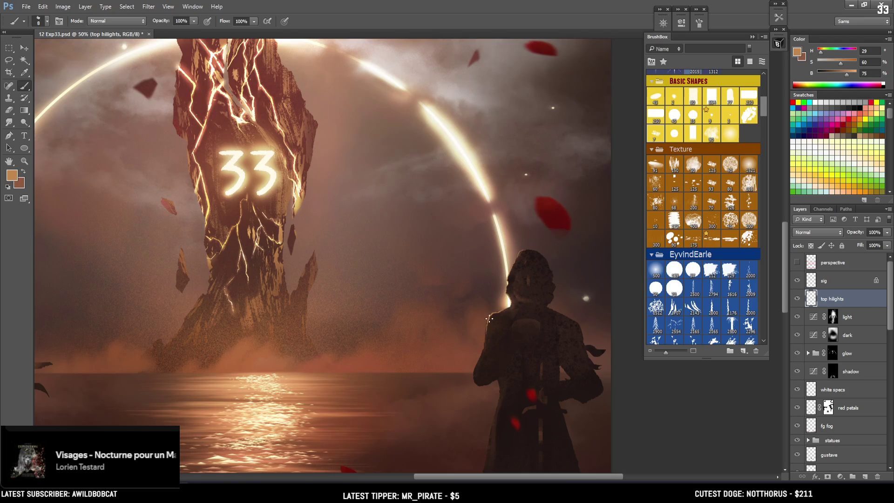
{"action": "left_click_drag", "start_coordinate": [500, 312], "coordinate": [490, 330]}
- Try a light stroke across the statue's shoulder, then undo it
{"action": "key", "text": "e"}
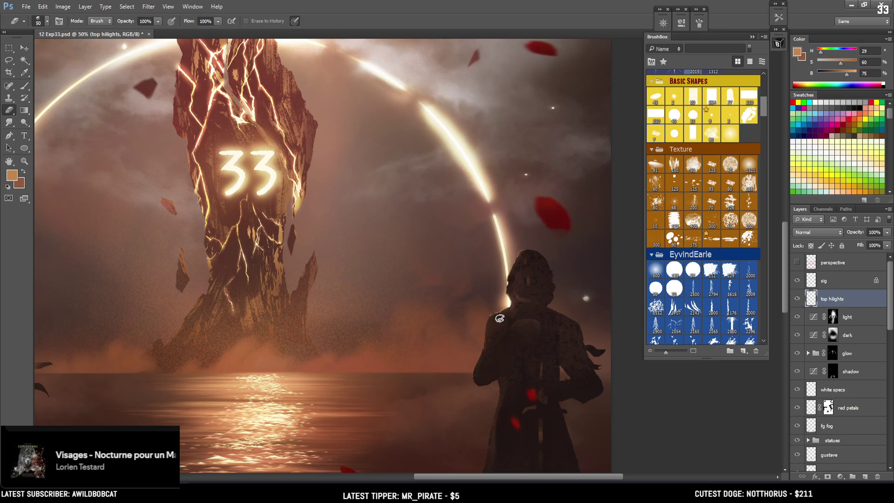
{"action": "key", "text": "b"}
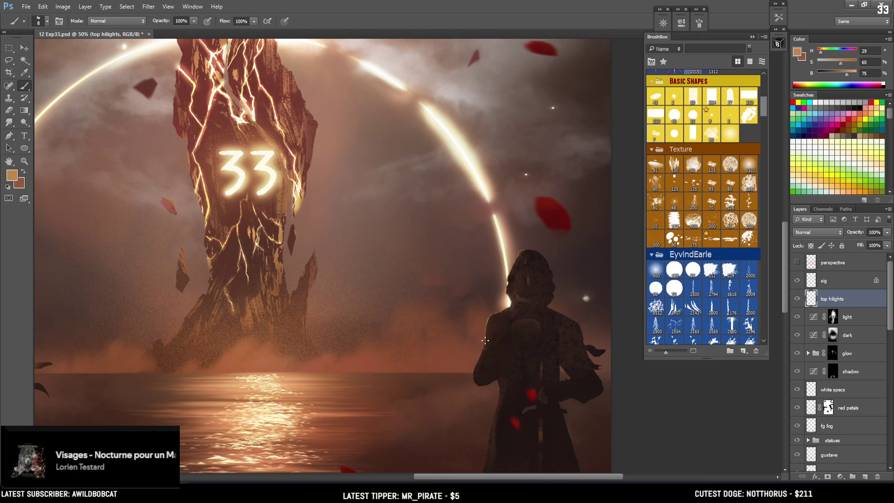
{"action": "key", "text": "e"}
{"action": "key", "text": "b"}
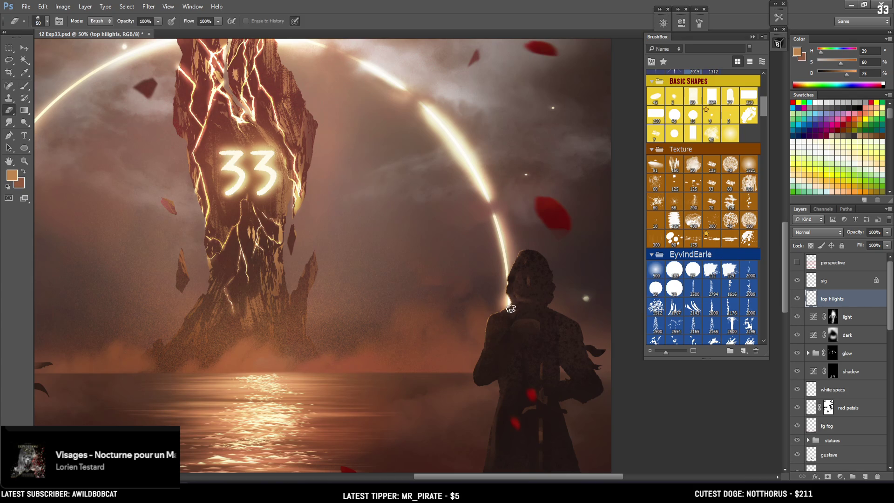
{"action": "left_click_drag", "start_coordinate": [511, 325], "coordinate": [524, 317]}
{"action": "key", "text": "ctrl+z"}
- With a smaller brush, add a faint highlight along the shoulder and hand, then zoom out
{"action": "key", "text": "bracketleft"}
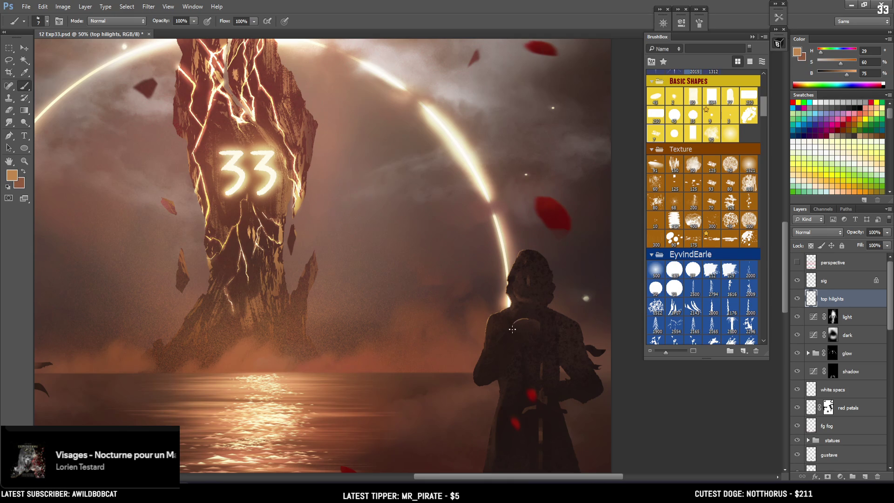
{"action": "key", "text": "e"}
{"action": "key", "text": "b"}
{"action": "left_click_drag", "start_coordinate": [519, 325], "coordinate": [513, 329]}
{"action": "key", "text": "e"}
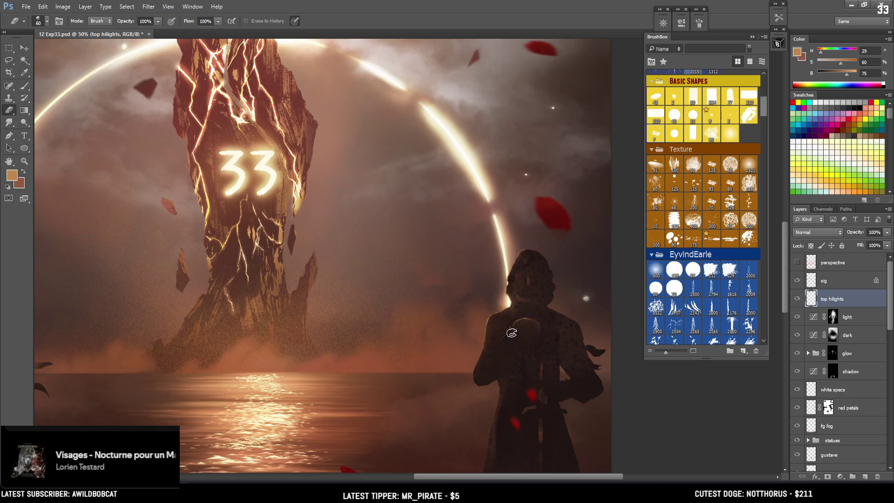
{"action": "key", "text": "ctrl+minus"}
{"action": "key", "text": "ctrl+minus"}
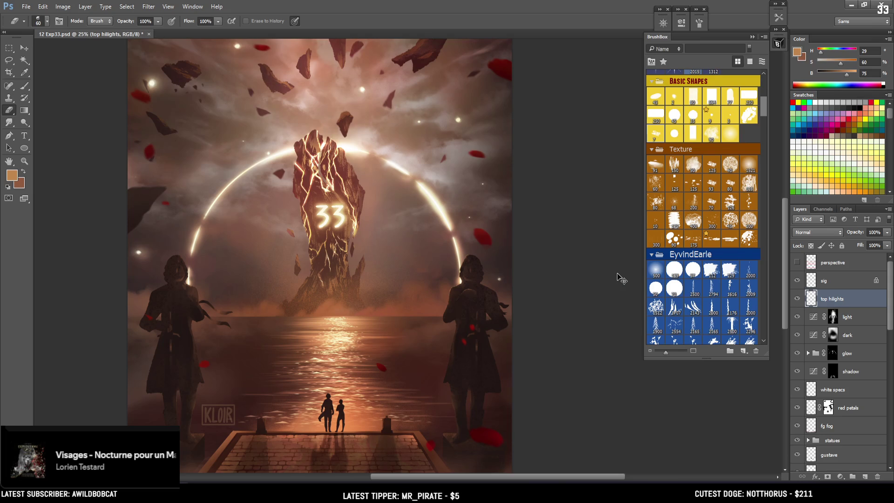
{"action": "scroll", "coordinate": [197, 299], "scroll_direction": "up", "scroll_amount": 1}
- Zoom in on the left statue and darken the right edge of its head
{"action": "mouse_move", "coordinate": [196, 299]}
{"action": "left_mouse_down"}
{"action": "mouse_move", "coordinate": [232, 278]}
{"action": "mouse_move", "coordinate": [267, 285]}
{"action": "left_mouse_up"}
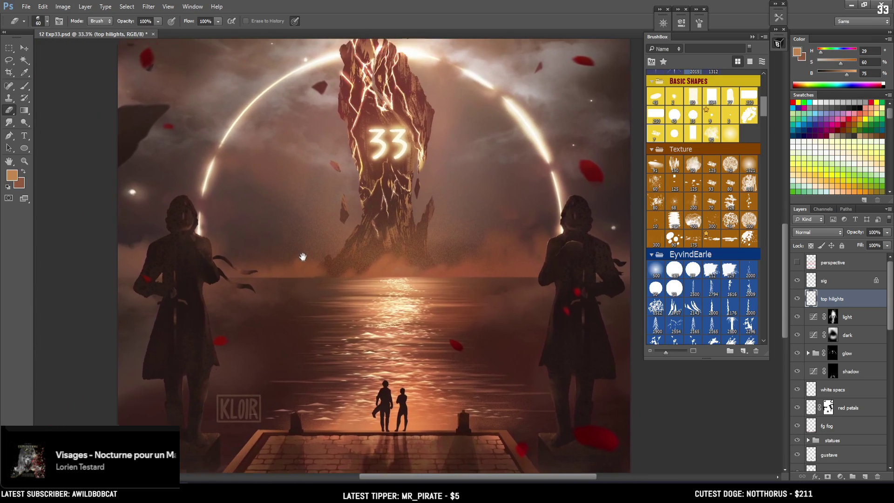
{"action": "key", "text": "ctrl+plus"}
{"action": "key", "text": "ctrl+plus"}
{"action": "left_click_drag", "start_coordinate": [121, 278], "coordinate": [247, 353]}
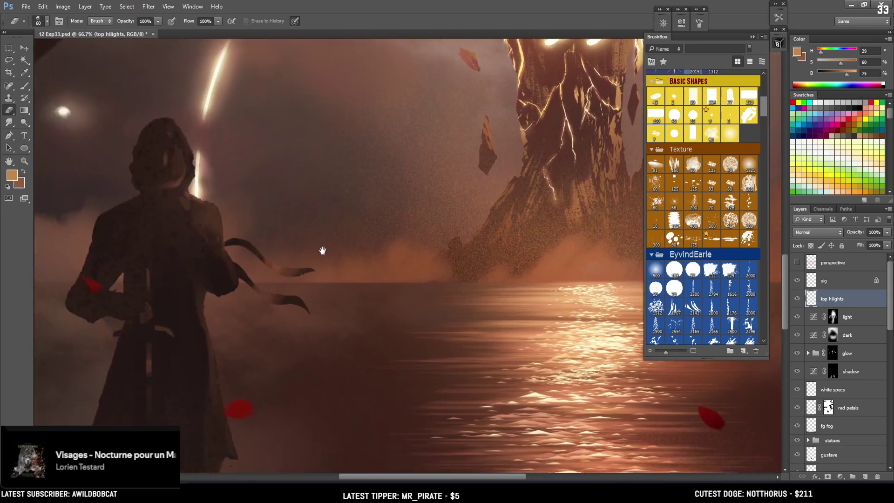
{"action": "key", "text": "b"}
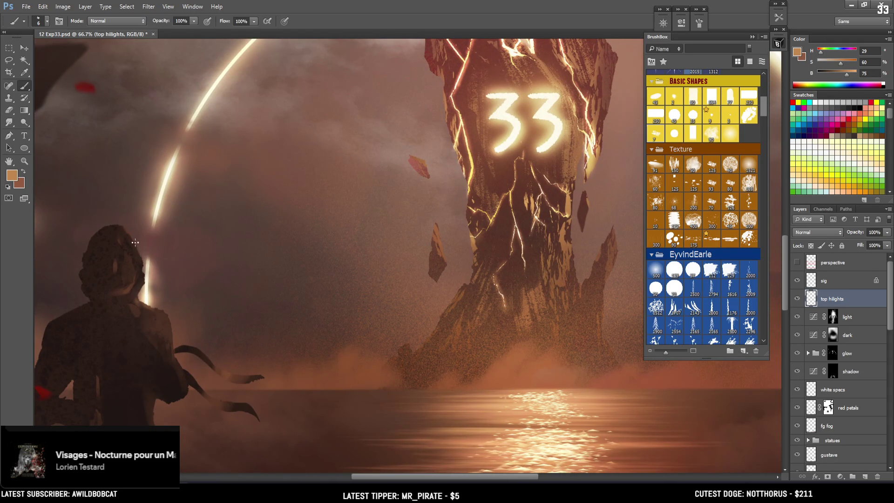
{"action": "left_click_drag", "start_coordinate": [131, 238], "coordinate": [136, 247]}
{"action": "left_click_drag", "start_coordinate": [174, 332], "coordinate": [115, 260]}
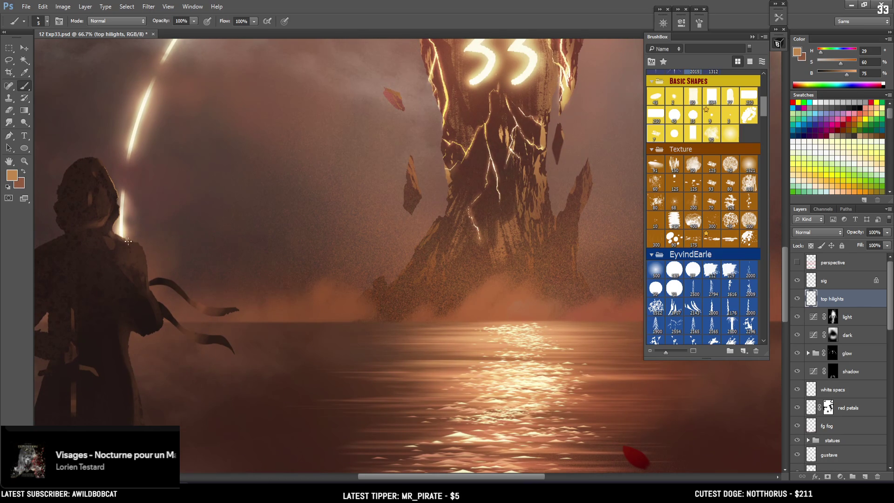
- Zoom out to see the whole painting, then zoom back into the left statue's upper body
{"action": "key", "text": "e"}
{"action": "key", "text": "b"}
{"action": "key", "text": "ctrl+minus"}
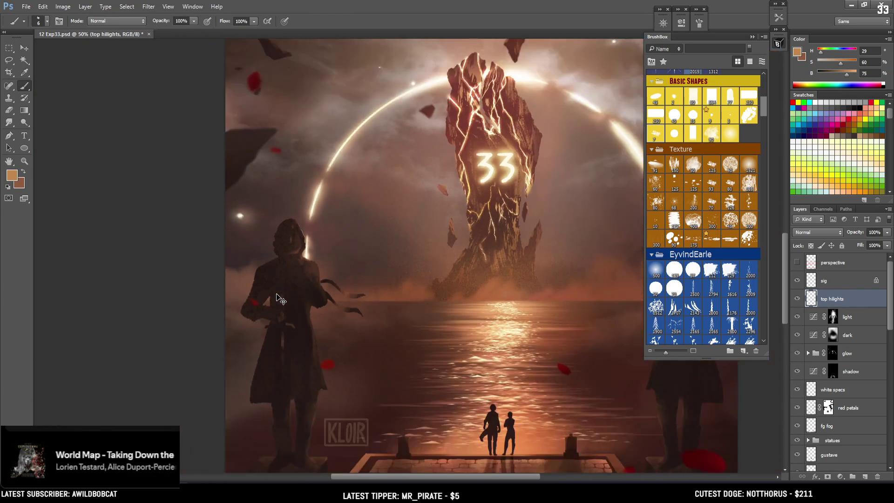
{"action": "key", "text": "ctrl+minus"}
{"action": "key", "text": "ctrl+minus"}
{"action": "mouse_move", "coordinate": [475, 267]}
{"action": "left_mouse_down"}
{"action": "mouse_move", "coordinate": [454, 258]}
{"action": "mouse_move", "coordinate": [444, 237]}
{"action": "left_mouse_up"}
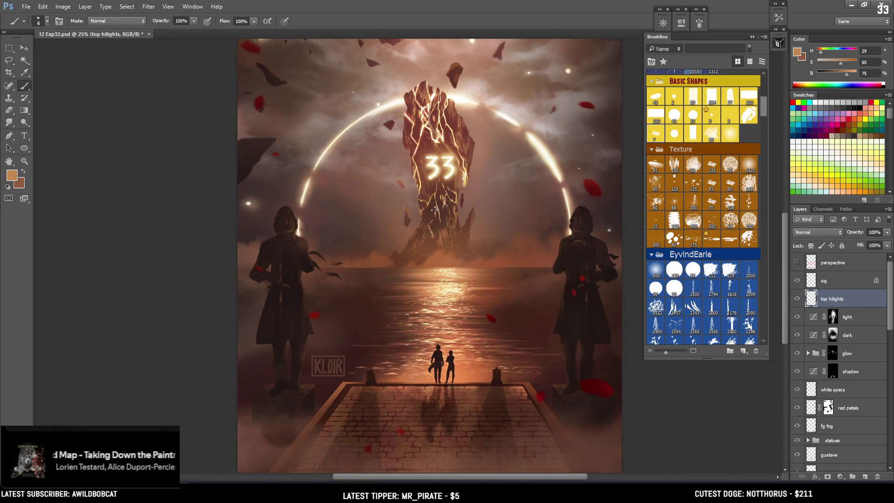
{"action": "key", "text": "ctrl+plus"}
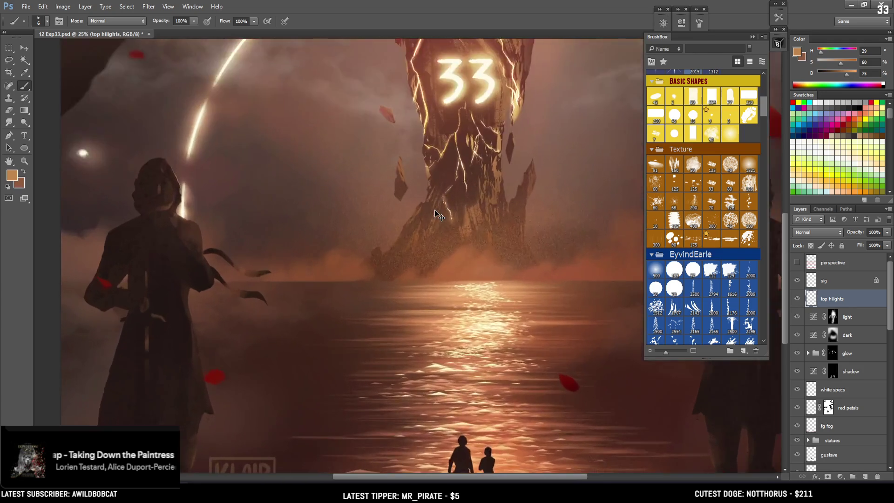
{"action": "key", "text": "ctrl+plus"}
{"action": "left_click_drag", "start_coordinate": [254, 239], "coordinate": [196, 224]}
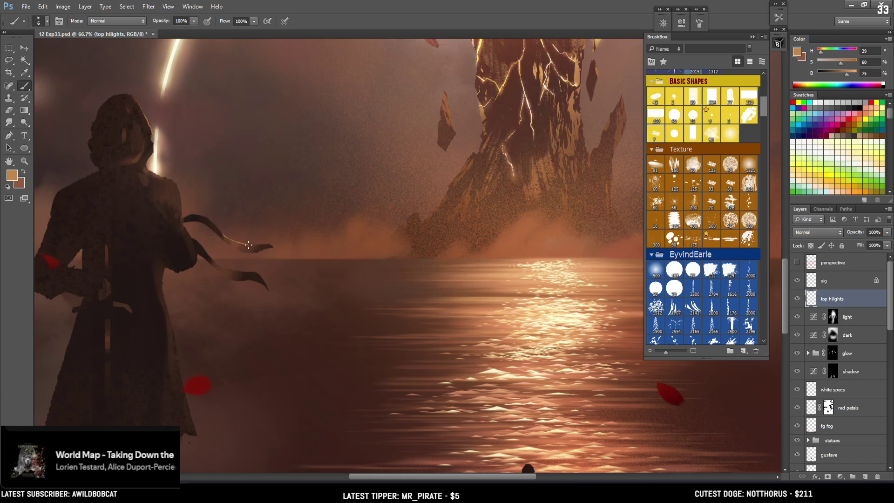
- Try a faint light rim down the statue's edge (undone), then highlight the ribbon beside it
{"action": "key", "text": "e"}
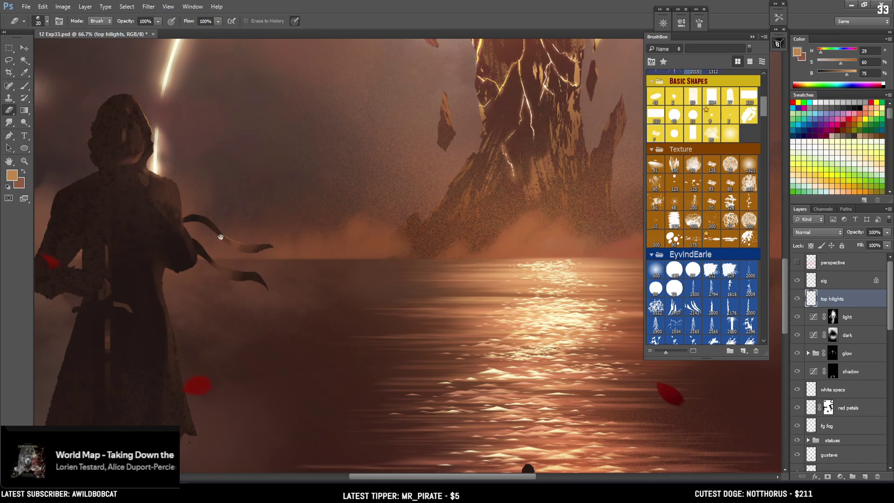
{"action": "key", "text": "b"}
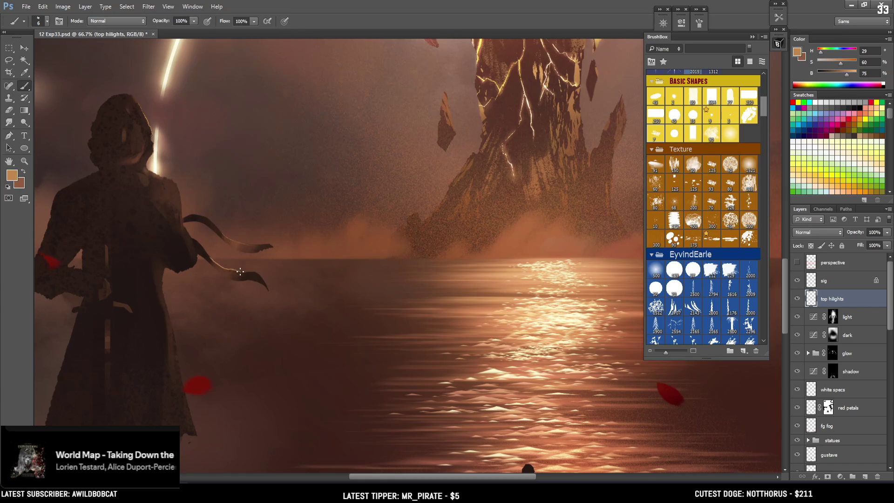
{"action": "key", "text": "e"}
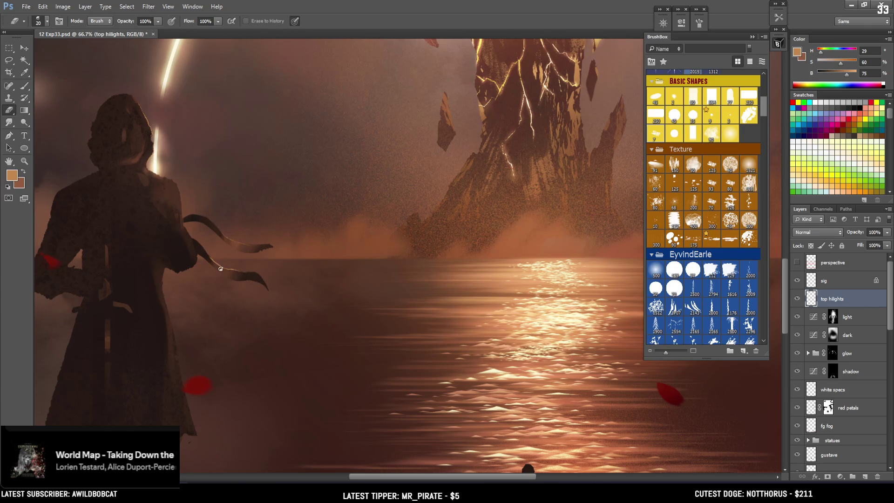
{"action": "key", "text": "b"}
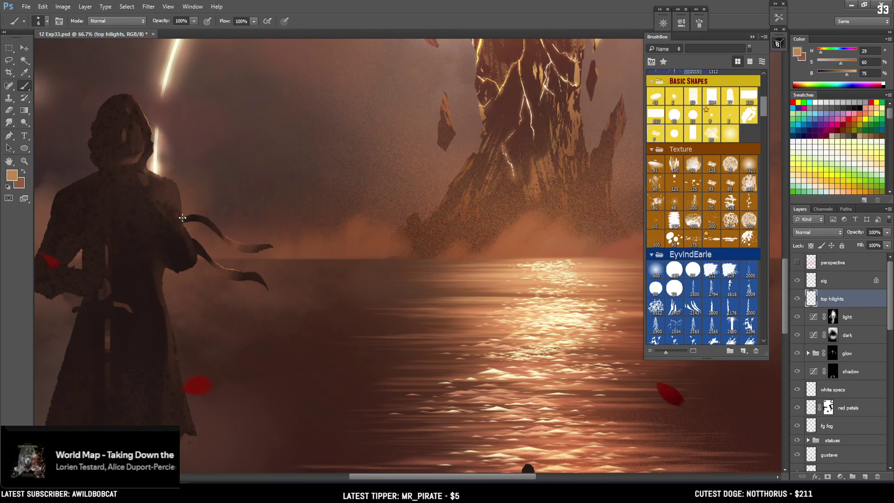
{"action": "left_click_drag", "start_coordinate": [181, 190], "coordinate": [183, 218]}
{"action": "key", "text": "ctrl+z"}
{"action": "key", "text": "e"}
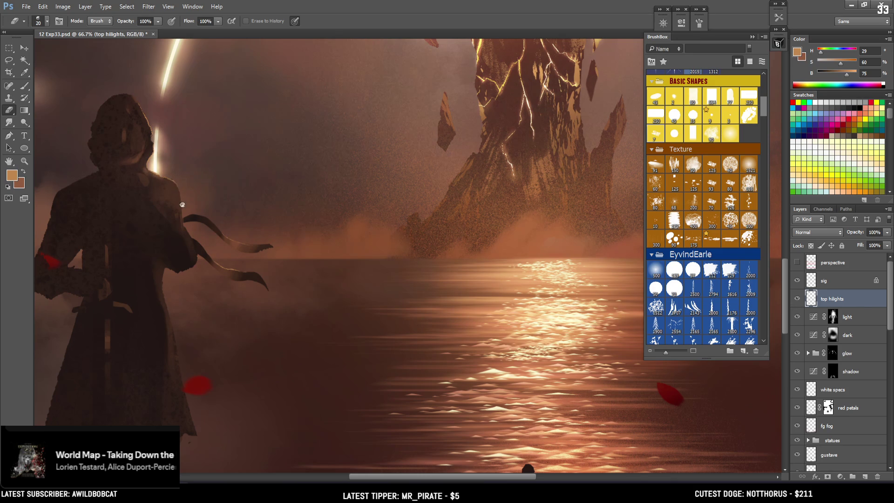
{"action": "key", "text": "b"}
{"action": "left_click_drag", "start_coordinate": [261, 274], "coordinate": [241, 272]}
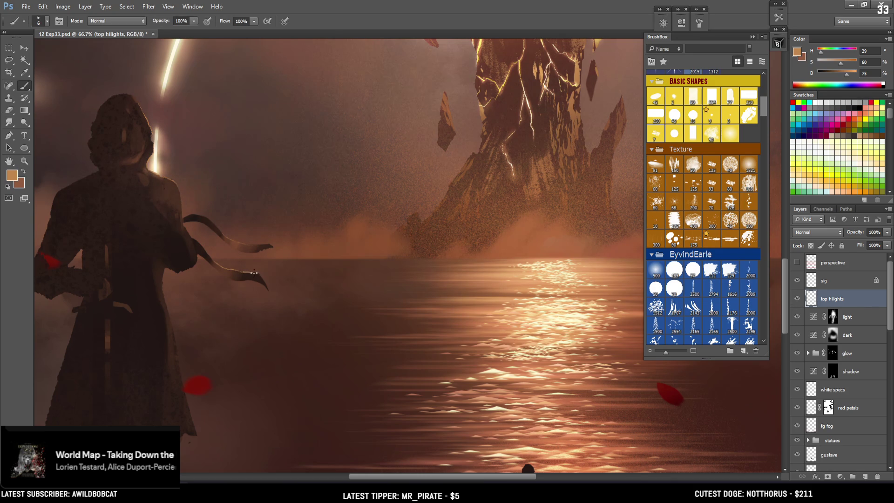
- Sample dark browns from the statue's arm and body and enlarge the brush
{"action": "key", "text": "e"}
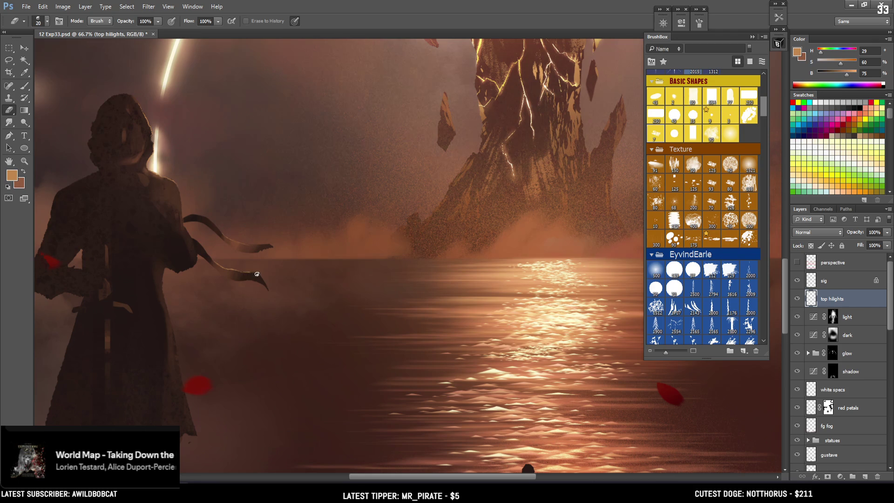
{"action": "key", "text": "b"}
{"action": "left_click", "coordinate": [201, 245], "text": "alt"}
{"action": "left_click", "coordinate": [198, 241], "text": "alt"}
{"action": "key", "text": "bracketright"}
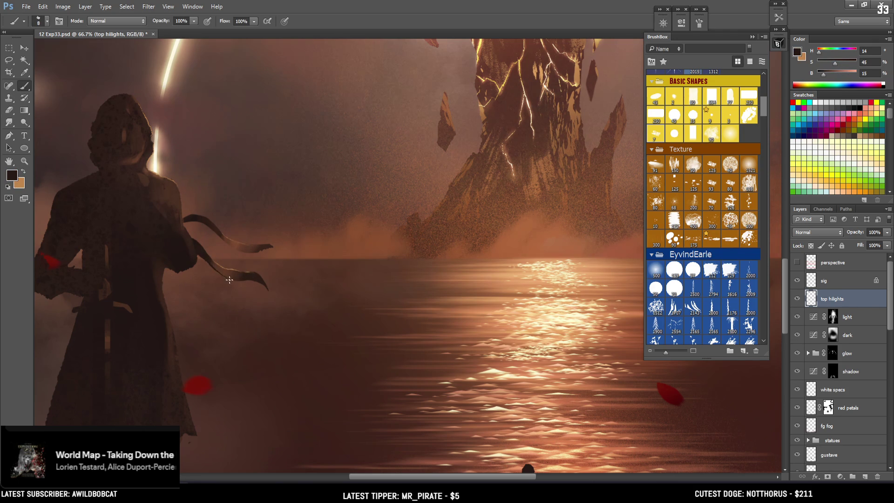
{"action": "key", "text": "e"}
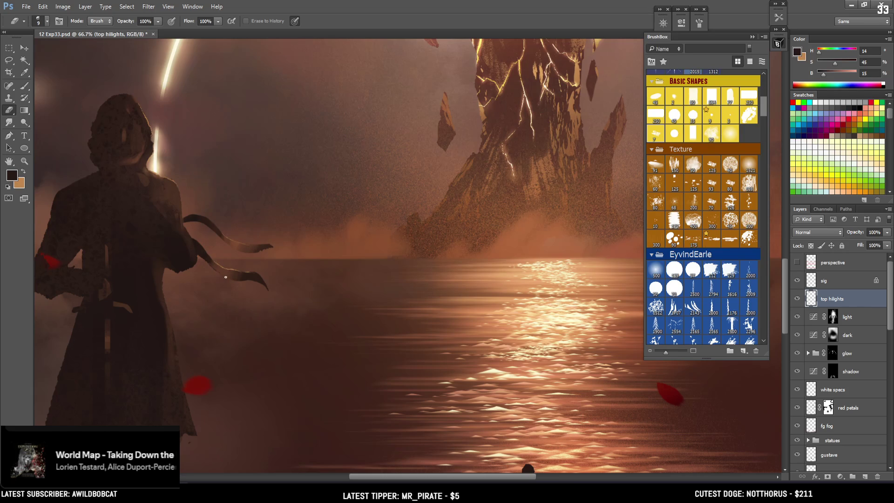
{"action": "key", "text": "b"}
{"action": "left_click", "coordinate": [182, 264], "text": "alt"}
{"action": "key", "text": "bracketright"}
{"action": "key", "text": "bracketright"}
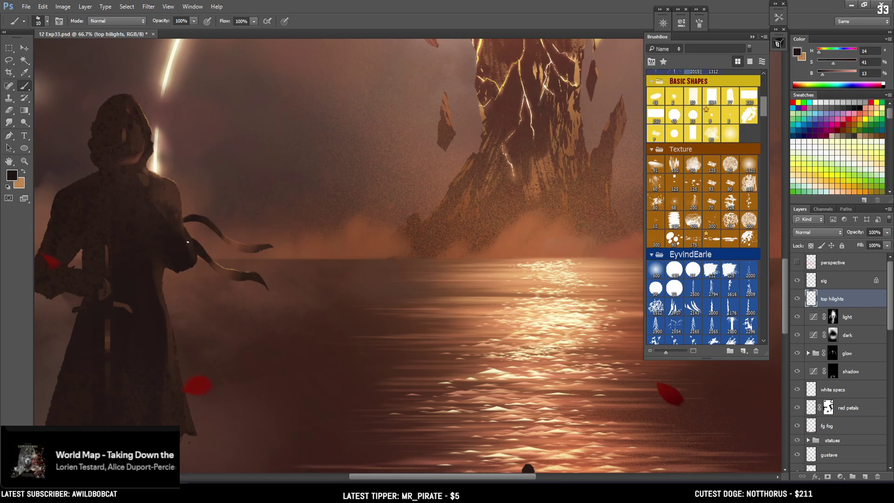
- Hide the light, dark, glow and shadow layers and select the statues group
{"action": "left_click_drag", "start_coordinate": [797, 316], "coordinate": [797, 371]}
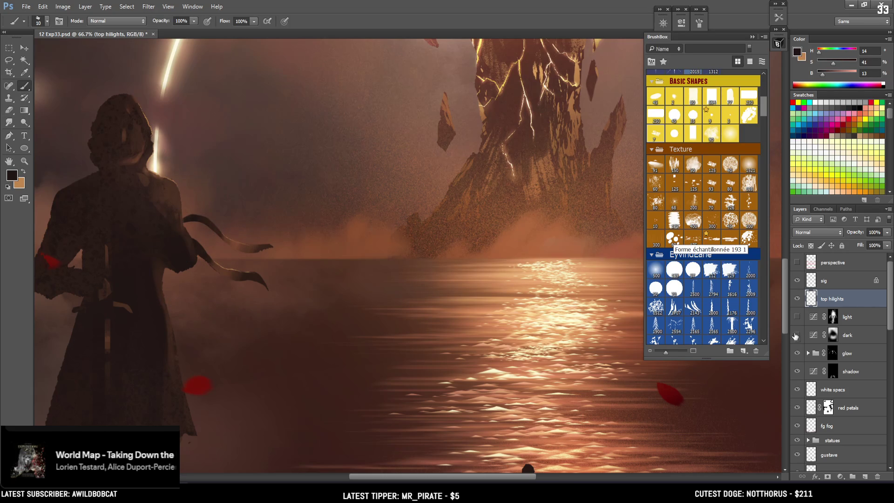
{"action": "key", "text": "ctrl+minus"}
{"action": "left_click", "coordinate": [813, 441]}
- Expand the statues group, toggle the statues copy and statues layers to compare, and select statues
{"action": "left_click", "coordinate": [808, 440]}
{"action": "scroll", "coordinate": [814, 373], "scroll_direction": "down", "scroll_amount": 5}
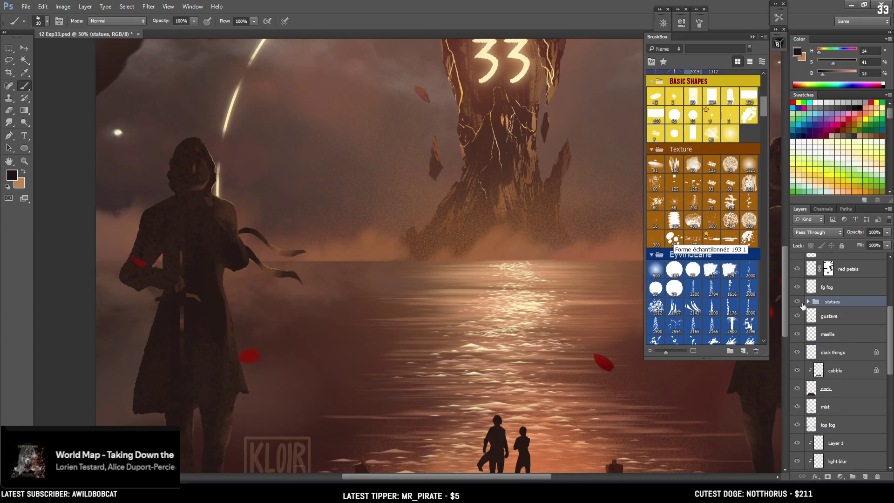
{"action": "left_click", "coordinate": [797, 316]}
{"action": "left_click", "coordinate": [797, 316]}
{"action": "left_click", "coordinate": [797, 353]}
{"action": "left_click", "coordinate": [797, 352]}
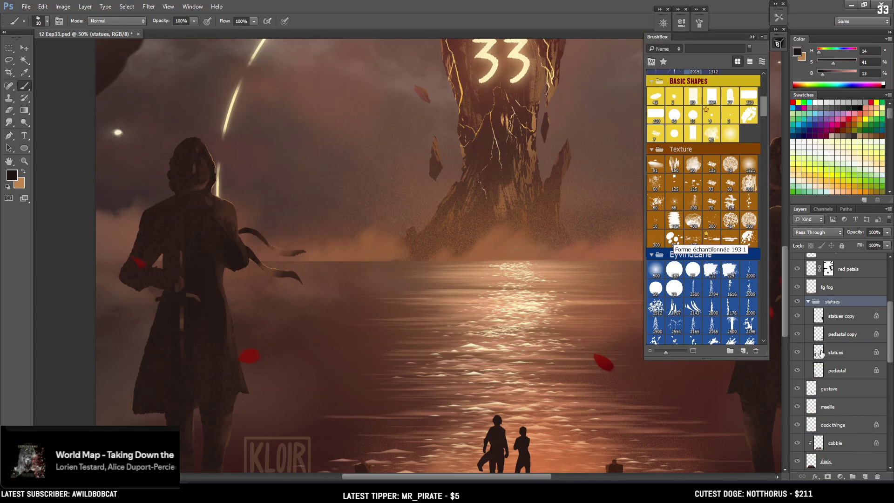
{"action": "left_click", "coordinate": [838, 353]}
- Zoom in and sample several dark and lighter browns from the statue, shrinking the brush
{"action": "key", "text": "ctrl+plus"}
{"action": "key", "text": "ctrl+plus"}
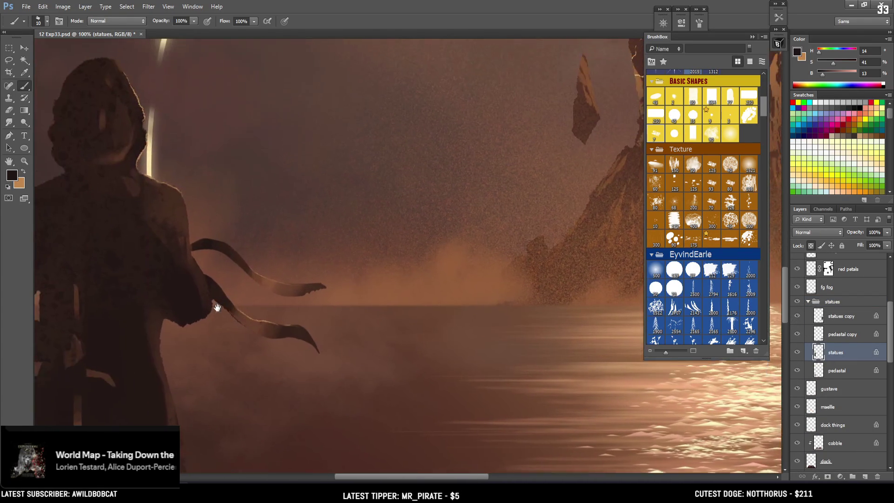
{"action": "left_click", "coordinate": [183, 341], "text": "alt"}
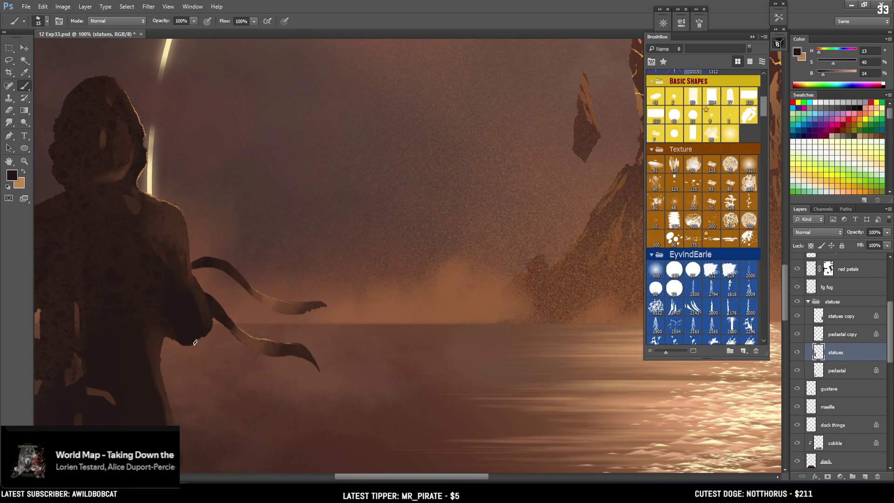
{"action": "key", "text": "bracketleft"}
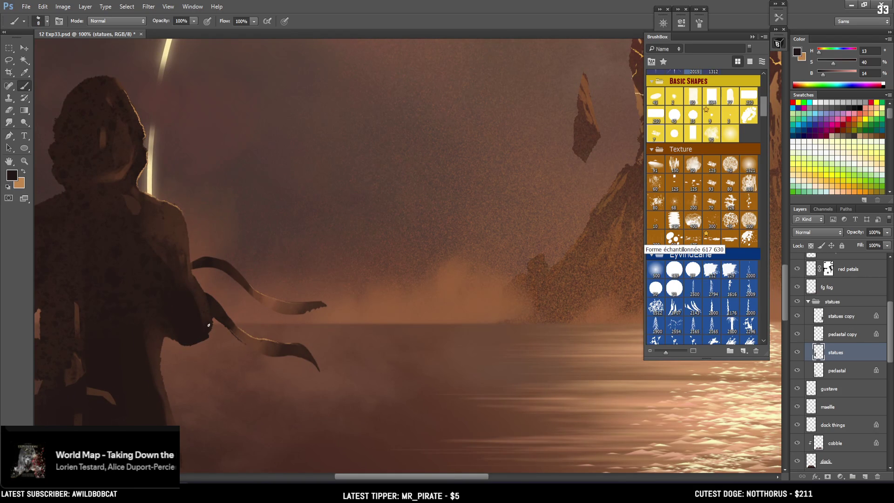
{"action": "left_click", "coordinate": [212, 323], "text": "alt"}
{"action": "left_click", "coordinate": [160, 347], "text": "alt"}
{"action": "key", "text": "bracketleft"}
{"action": "key", "text": "bracketleft"}
{"action": "left_click", "coordinate": [150, 369], "text": "alt"}
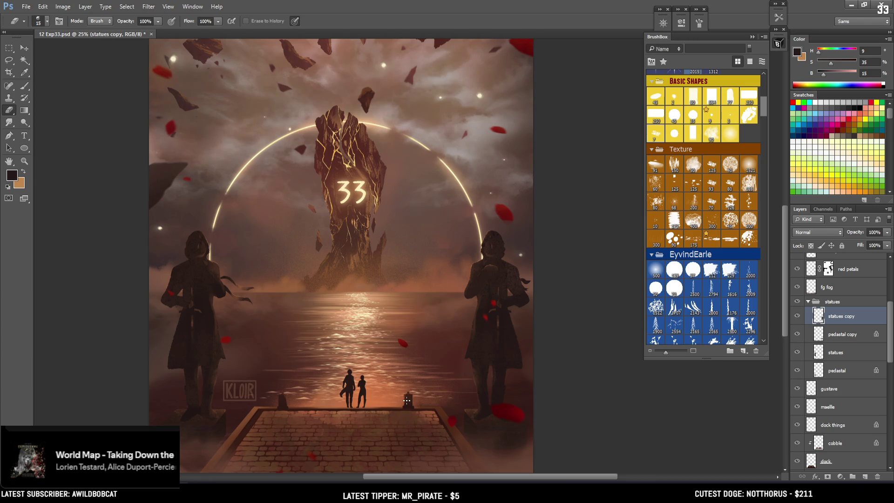
- Collapse the statues group and select the top hilights layer
{"action": "left_click", "coordinate": [808, 302]}
{"action": "left_click_drag", "start_coordinate": [890, 318], "coordinate": [890, 277]}
{"action": "left_click_drag", "start_coordinate": [797, 308], "coordinate": [799, 362]}
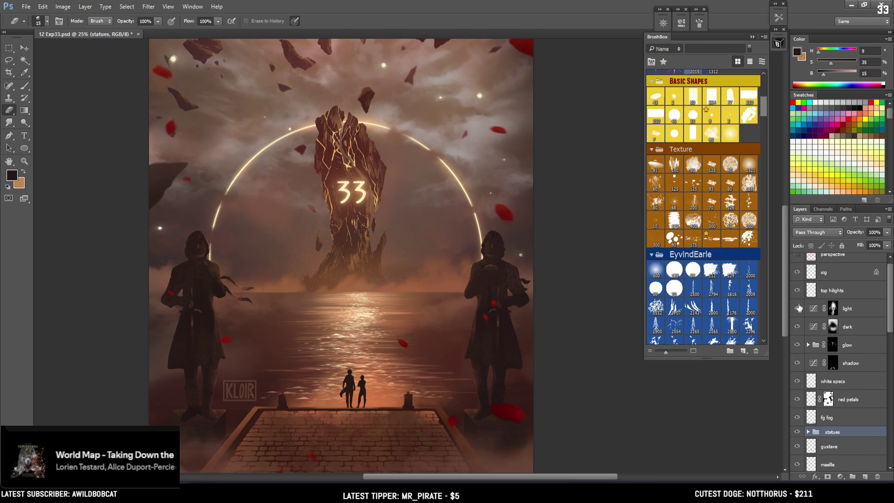
{"action": "left_click", "coordinate": [828, 296]}
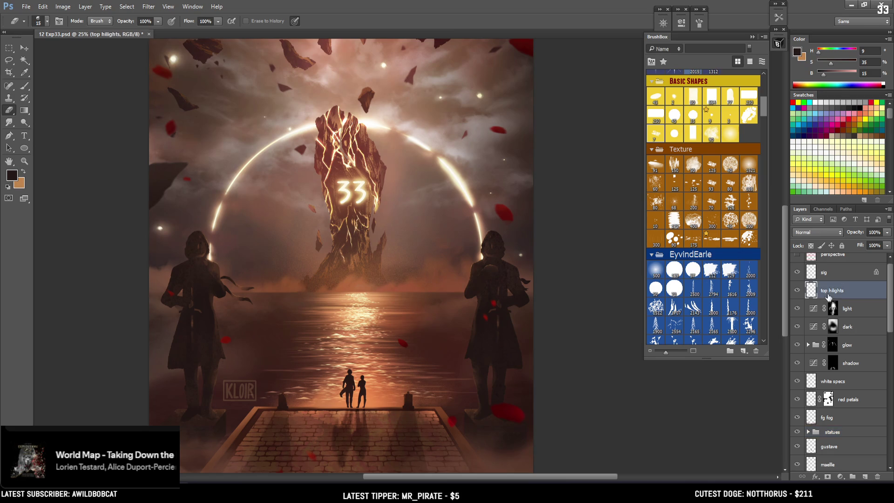
- Sample the orange of the glowing 33 and the right statue's dark brown, then swap to light tan
{"action": "key", "text": "ctrl+plus"}
{"action": "key", "text": "b"}
{"action": "left_click", "coordinate": [371, 176], "text": "alt"}
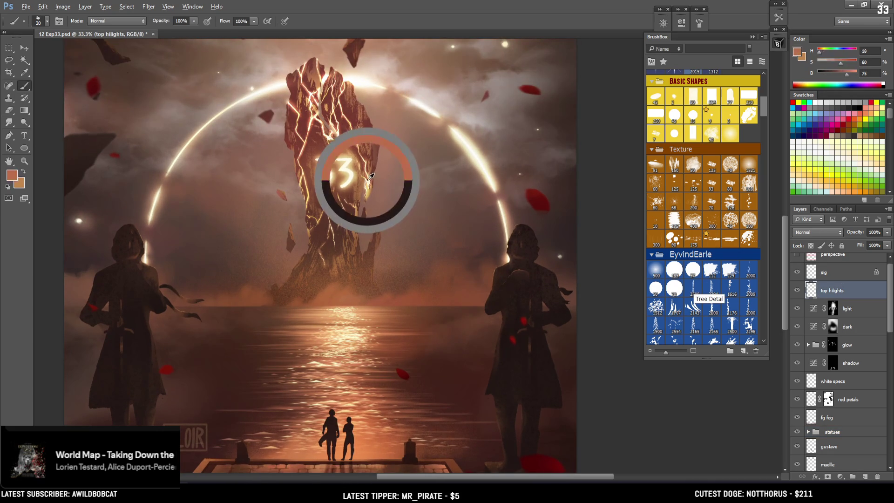
{"action": "left_click", "coordinate": [488, 267], "text": "alt"}
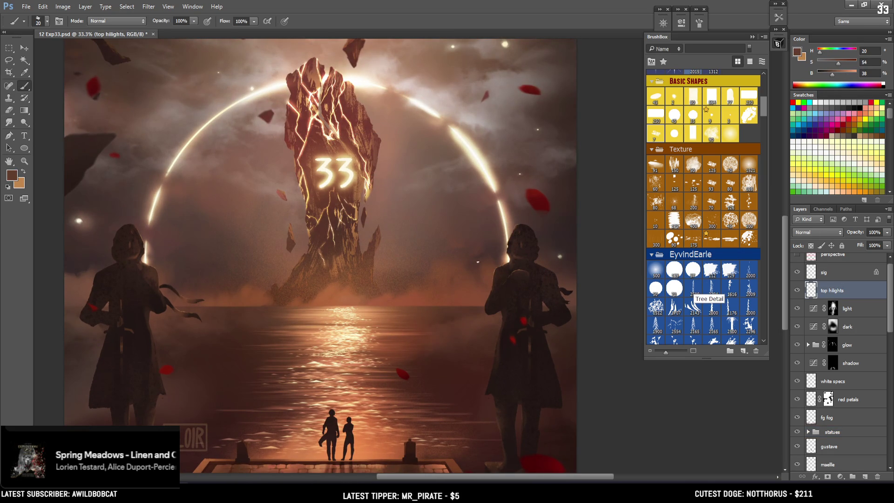
{"action": "key", "text": "x"}
{"action": "left_click_drag", "start_coordinate": [498, 412], "coordinate": [501, 400]}
- Reopen the statues group and toggle the statues copy layer off and on to compare
{"action": "mouse_move", "coordinate": [891, 313]}
{"action": "left_mouse_down"}
{"action": "mouse_move", "coordinate": [887, 407]}
{"action": "mouse_move", "coordinate": [875, 326]}
{"action": "mouse_move", "coordinate": [874, 353]}
{"action": "left_mouse_up"}
{"action": "scroll", "coordinate": [874, 359], "scroll_direction": "up", "scroll_amount": 3}
{"action": "left_click", "coordinate": [807, 323]}
{"action": "left_click", "coordinate": [836, 338]}
{"action": "key", "text": "e"}
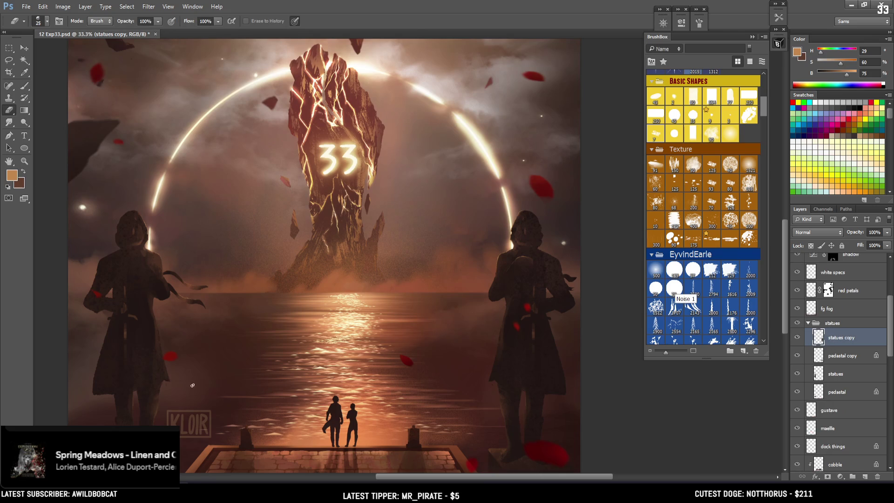
{"action": "left_click", "coordinate": [797, 337]}
{"action": "left_click", "coordinate": [796, 340]}
- Select the statues layer, fold the group away, and return to the top hilights layer
{"action": "left_click", "coordinate": [840, 375]}
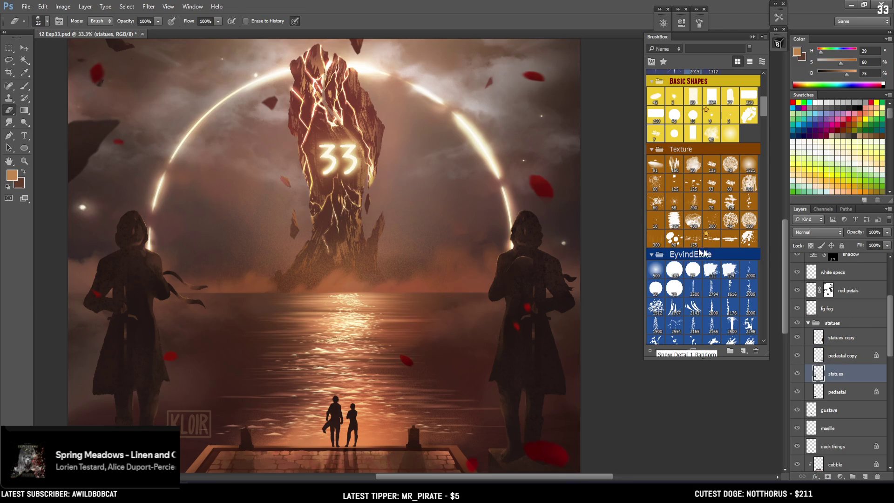
{"action": "key", "text": "b"}
{"action": "left_click", "coordinate": [834, 323]}
{"action": "left_click", "coordinate": [808, 323]}
{"action": "scroll", "coordinate": [824, 317], "scroll_direction": "up", "scroll_amount": 5}
{"action": "left_click", "coordinate": [820, 297]}
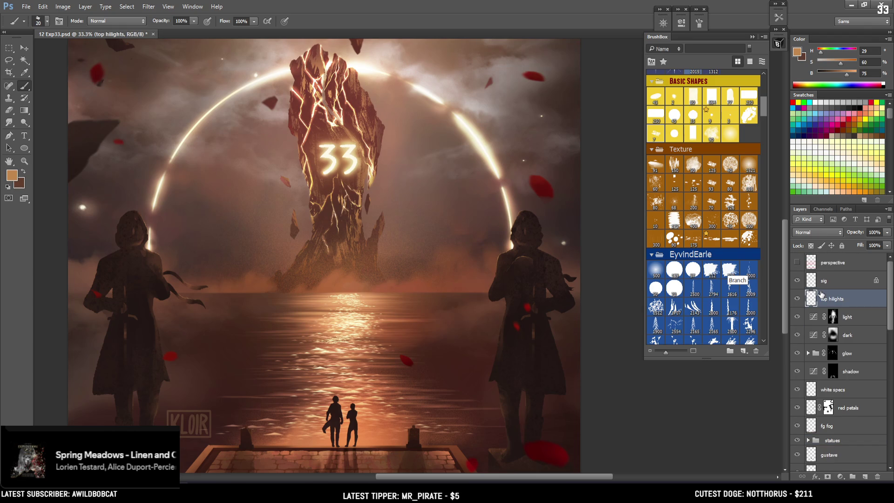
- Shrink the brush to 10, zoom to 50% on the right statue, and lighten its sampled brown to Brightness 58
{"action": "key", "text": "bracketleft"}
{"action": "key", "text": "bracketleft"}
{"action": "key", "text": "ctrl+plus"}
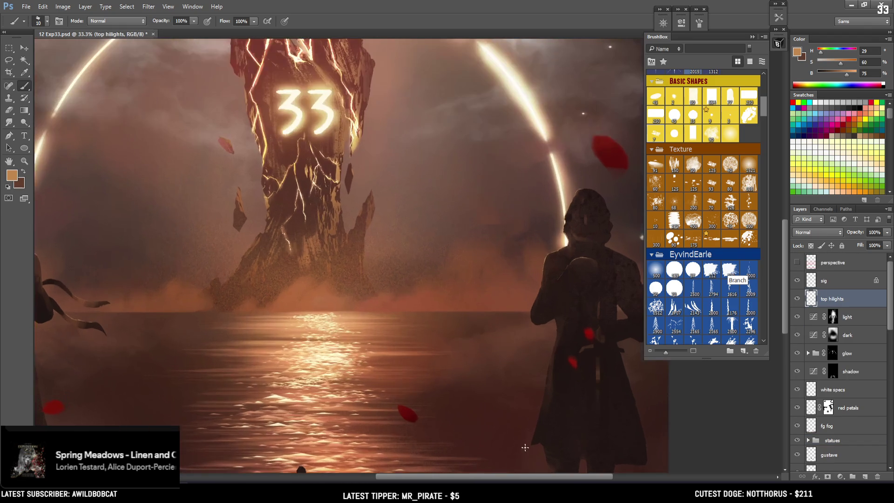
{"action": "mouse_move", "coordinate": [524, 372]}
{"action": "left_mouse_down"}
{"action": "mouse_move", "coordinate": [502, 321]}
{"action": "mouse_move", "coordinate": [508, 359]}
{"action": "left_mouse_up"}
{"action": "key", "text": "bracketleft"}
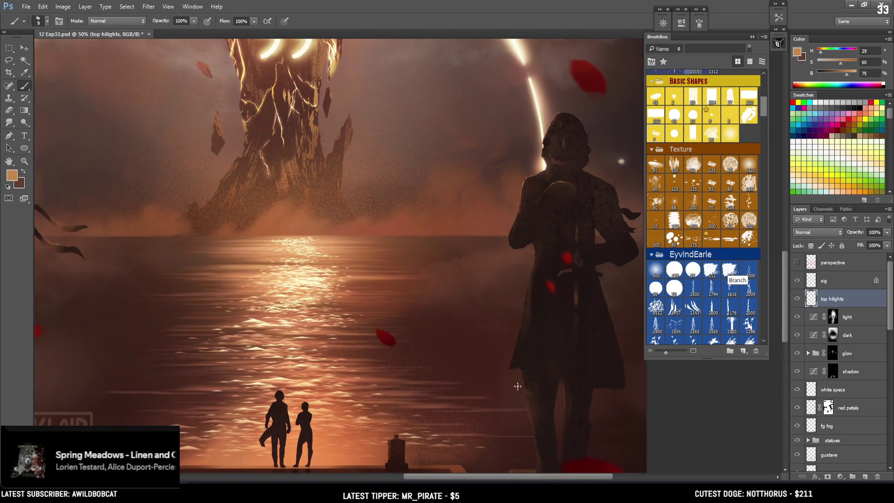
{"action": "left_click", "coordinate": [531, 414], "text": "alt"}
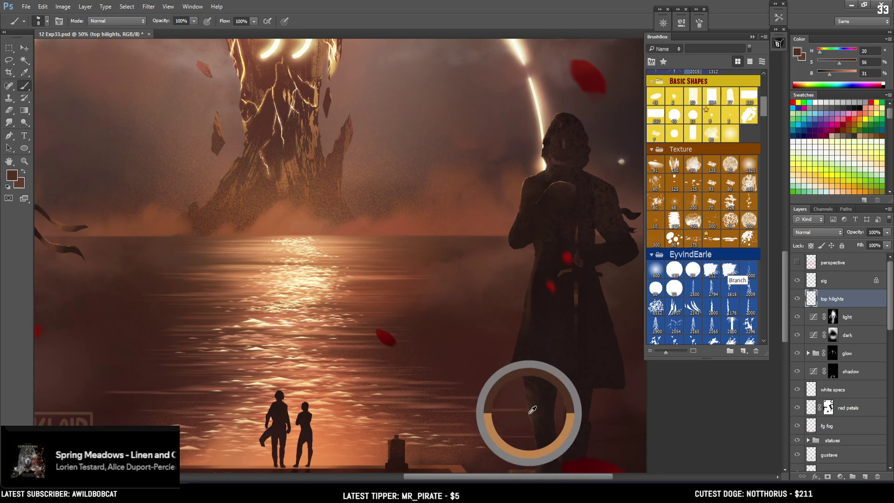
{"action": "left_click_drag", "start_coordinate": [834, 76], "coordinate": [844, 80]}
- Paint a trial light stroke along the statue's coat edge, then undo it
{"action": "left_click_drag", "start_coordinate": [521, 369], "coordinate": [536, 423]}
{"action": "key", "text": "ctrl+z"}
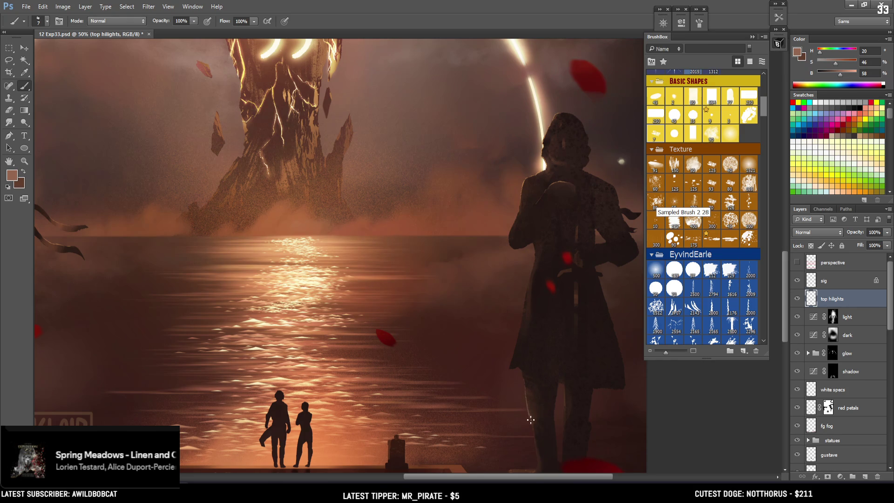
{"action": "key", "text": "e"}
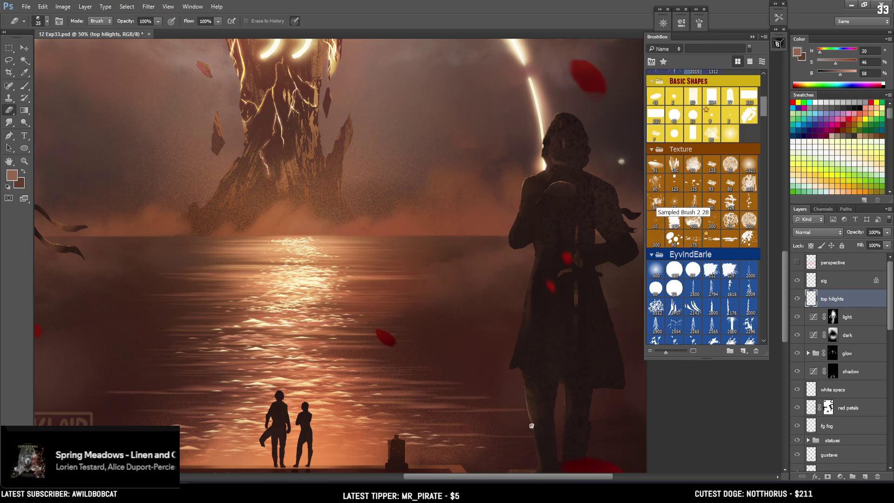
{"action": "key", "text": "b"}
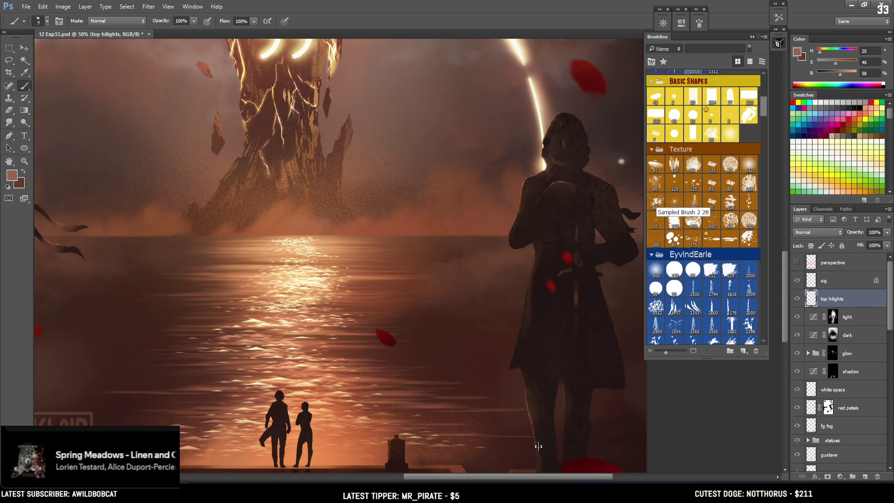
- Enlarge the brush to size 8 and move the view toward the left statue
{"action": "scroll", "coordinate": [534, 440], "scroll_direction": "down", "scroll_amount": 2}
{"action": "key", "text": "e"}
{"action": "key", "text": "b"}
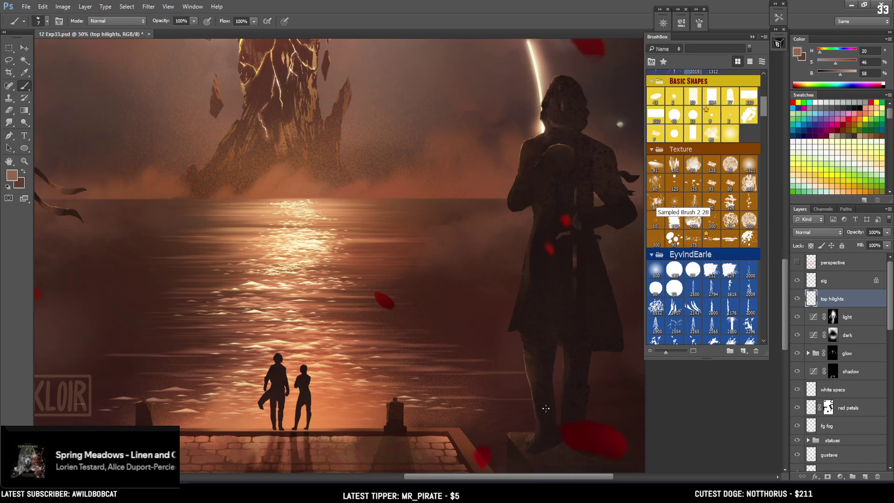
{"action": "key", "text": "bracketright"}
{"action": "key", "text": "e"}
{"action": "key", "text": "b"}
{"action": "key", "text": "e"}
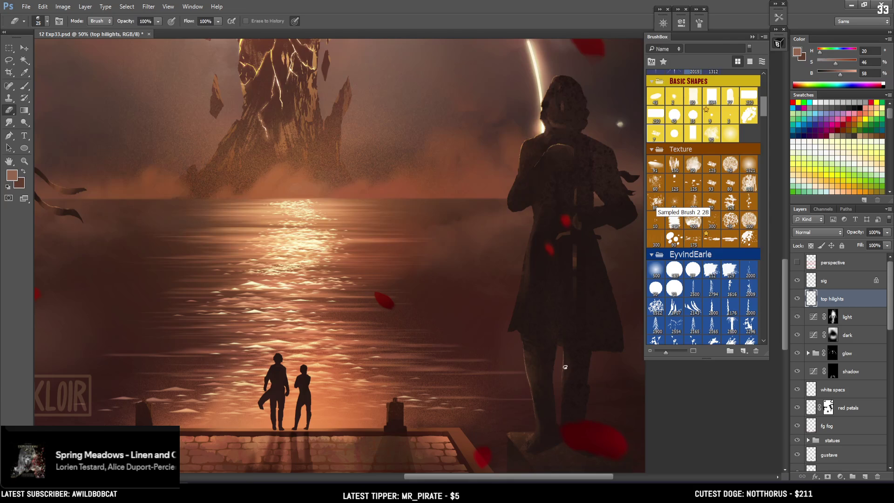
{"action": "key", "text": "b"}
{"action": "left_click_drag", "start_coordinate": [394, 376], "coordinate": [587, 392]}
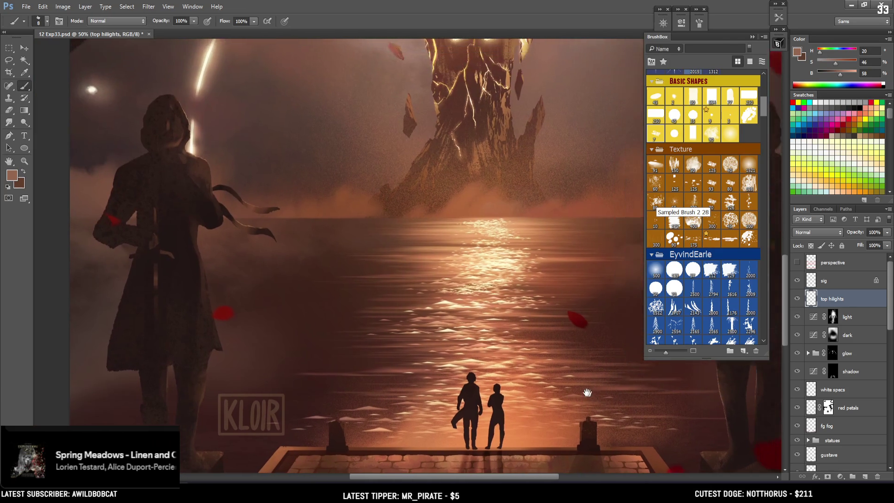
- Sample a warmer brown and paint a thin highlight down the left statue's leg edge, then undo it
{"action": "left_click_drag", "start_coordinate": [171, 341], "coordinate": [242, 301]}
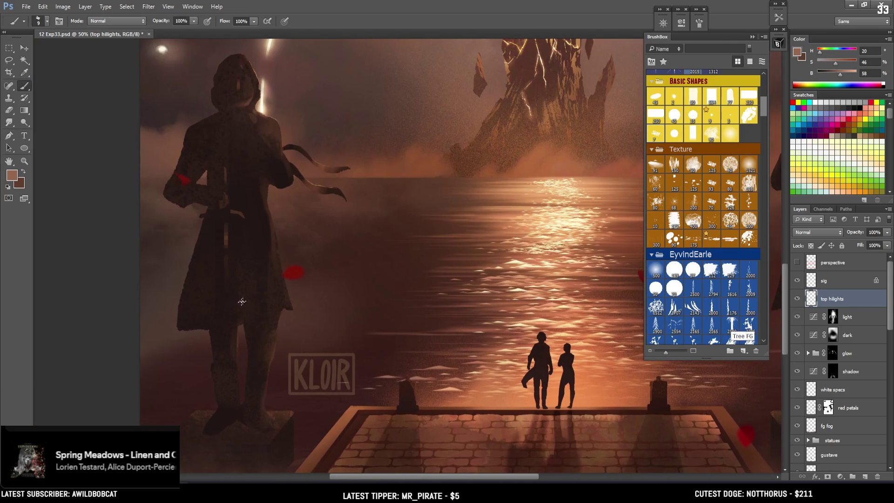
{"action": "key", "text": "ctrl+z"}
{"action": "left_click", "coordinate": [273, 354], "text": "alt"}
{"action": "left_click", "coordinate": [342, 422], "text": "alt"}
{"action": "left_click_drag", "start_coordinate": [282, 311], "coordinate": [278, 326]}
{"action": "key", "text": "e"}
{"action": "key", "text": "b"}
{"action": "key", "text": "ctrl+z"}
- Refine thin warm edge highlights on the left statue's coat with a size-8 brush and eraser
{"action": "key", "text": "e"}
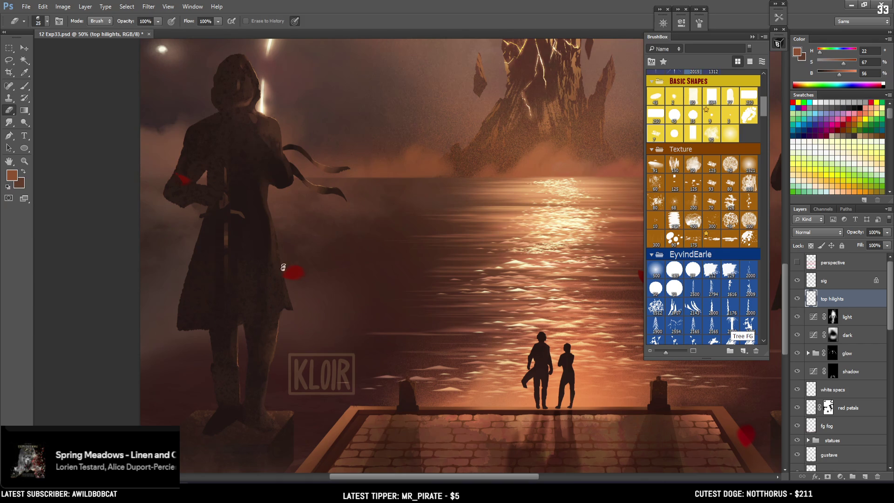
{"action": "key", "text": "ctrl+minus"}
{"action": "scroll", "coordinate": [249, 264], "scroll_direction": "up", "scroll_amount": 2}
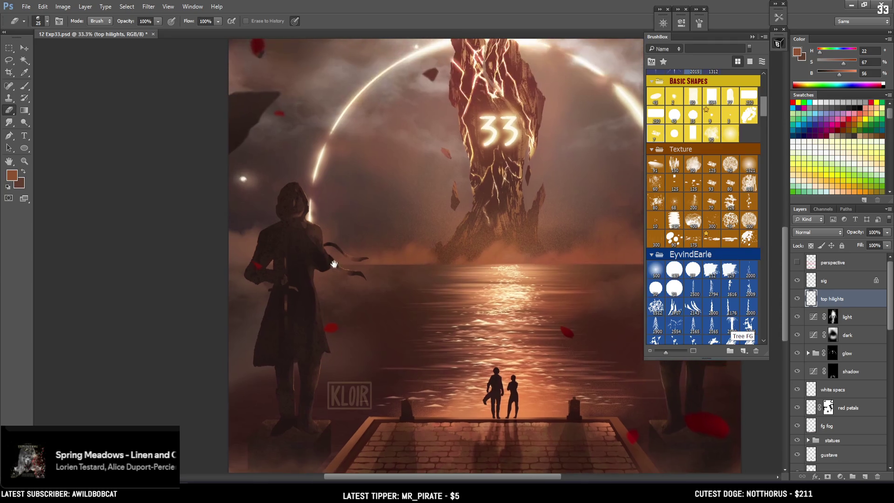
{"action": "key", "text": "ctrl+plus"}
{"action": "key", "text": "ctrl+plus"}
{"action": "key", "text": "b"}
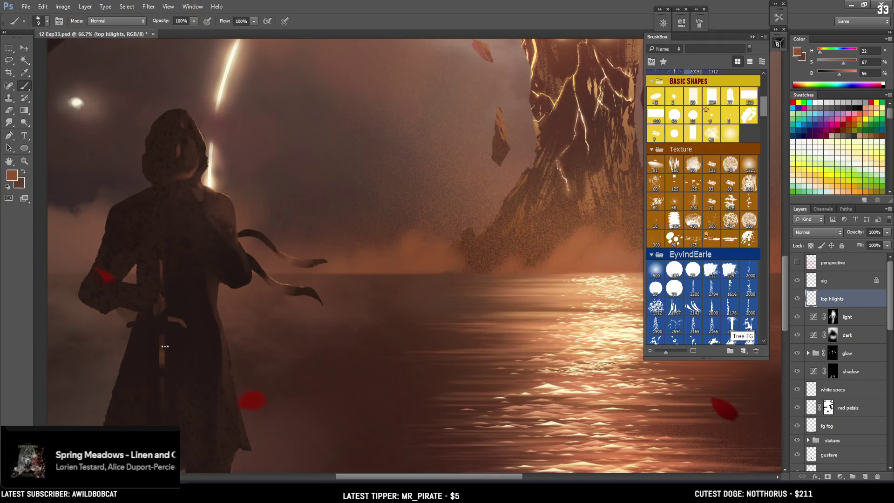
{"action": "key", "text": "bracketleft"}
{"action": "key", "text": "e"}
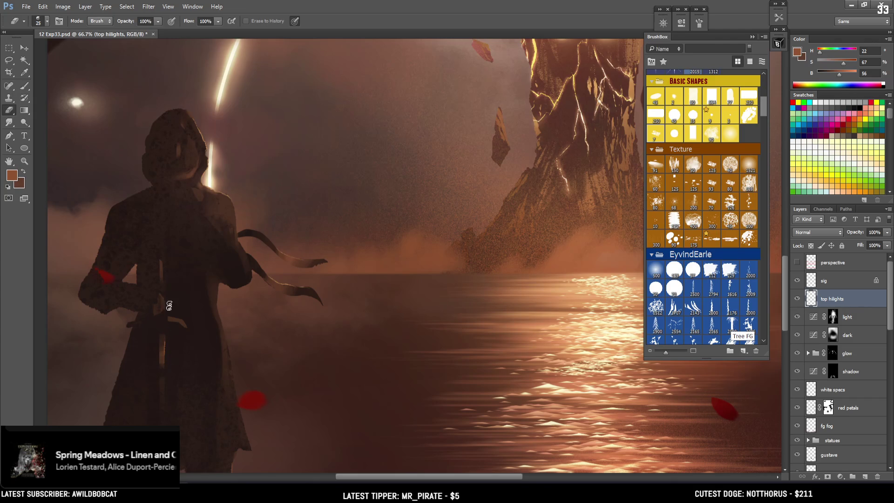
{"action": "key", "text": "b"}
{"action": "key", "text": "e"}
{"action": "key", "text": "b"}
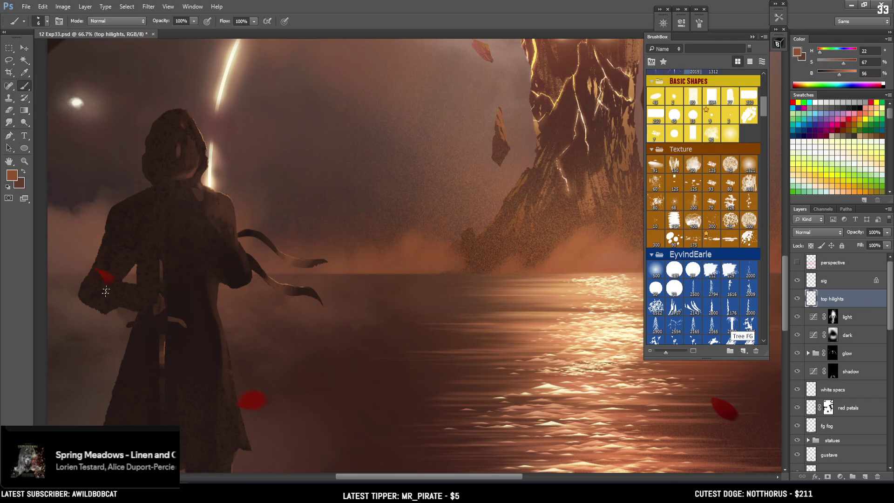
{"action": "key", "text": "ctrl+minus"}
{"action": "key", "text": "ctrl+minus"}
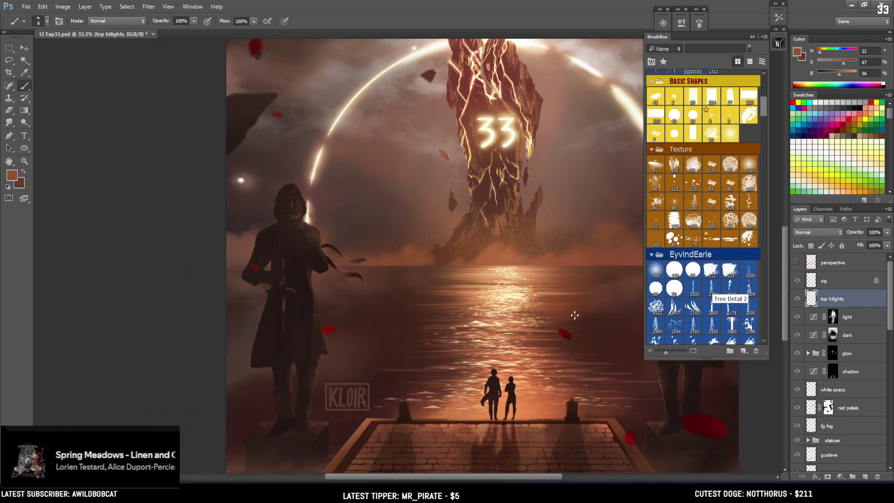
- Zoom out to view the whole finished poster
{"action": "left_click_drag", "start_coordinate": [547, 377], "coordinate": [411, 396]}
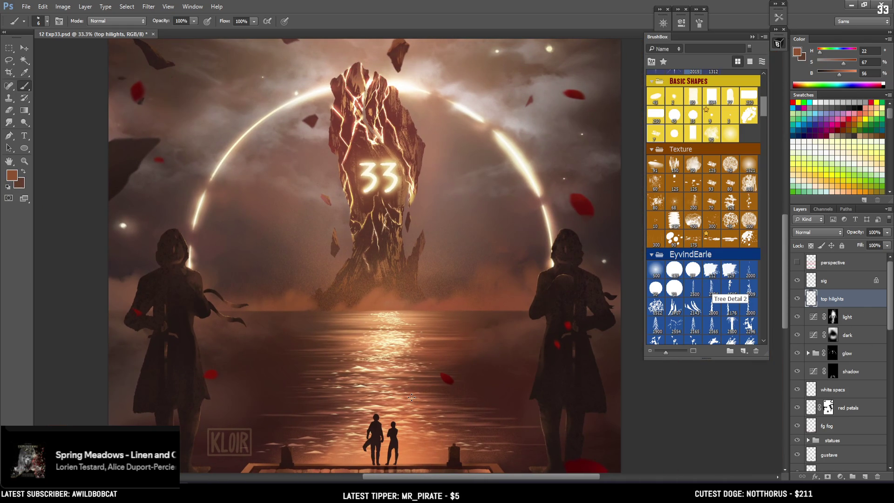
{"action": "key", "text": "ctrl+minus"}
{"action": "key", "text": "ctrl+minus"}
{"action": "key", "text": "ctrl+minus"}
{"action": "key", "text": "ctrl+plus"}
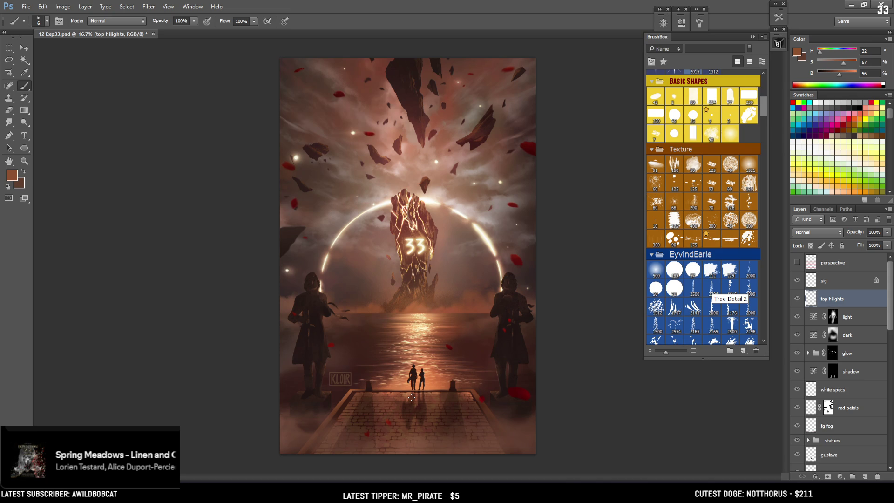
{"action": "scroll", "coordinate": [745, 210], "scroll_direction": "down", "scroll_amount": 3}
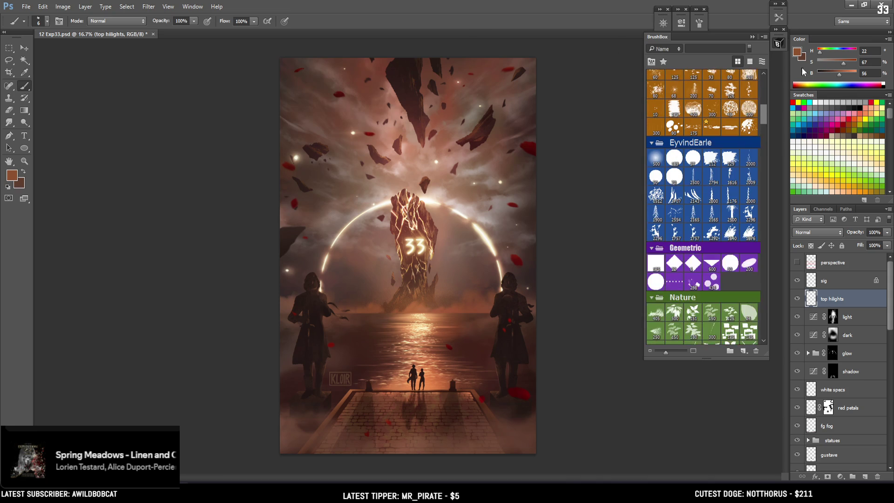
- Collapse the brush library, zoom to 25%, and save the poster as 12 Exp33.psd
{"action": "left_click", "coordinate": [776, 43]}
{"action": "key", "text": "ctrl+plus"}
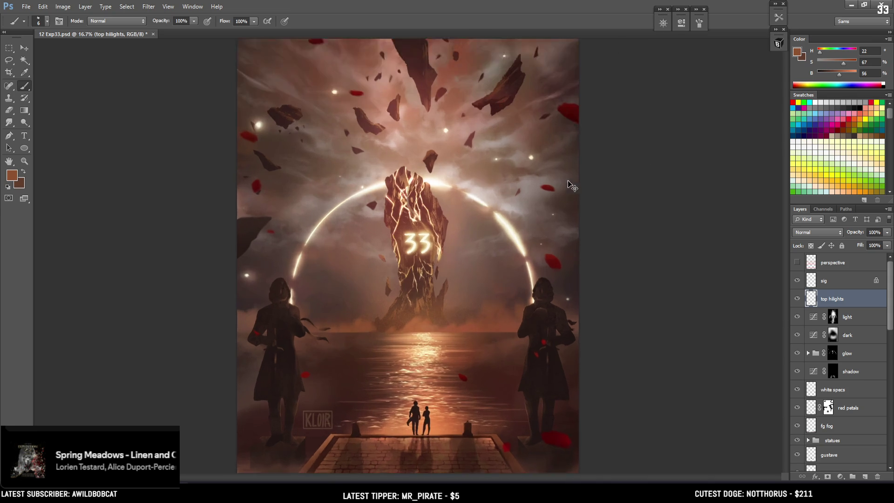
{"action": "key", "text": "ctrl+s"}
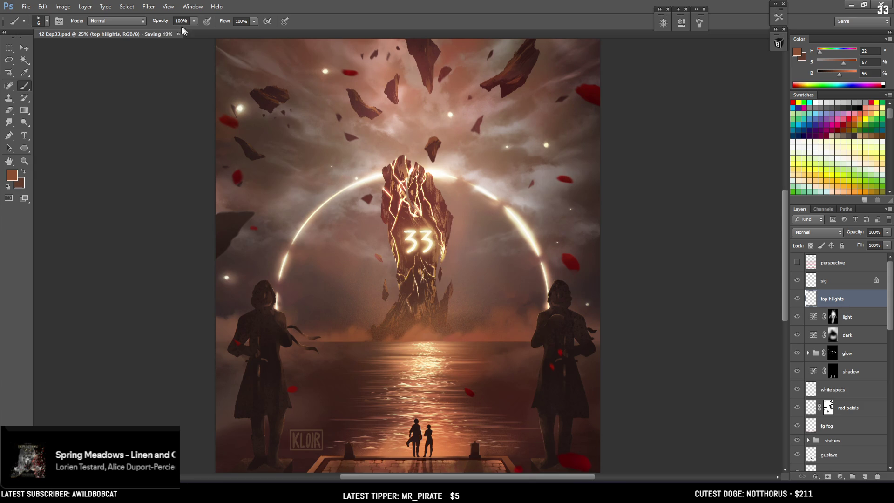